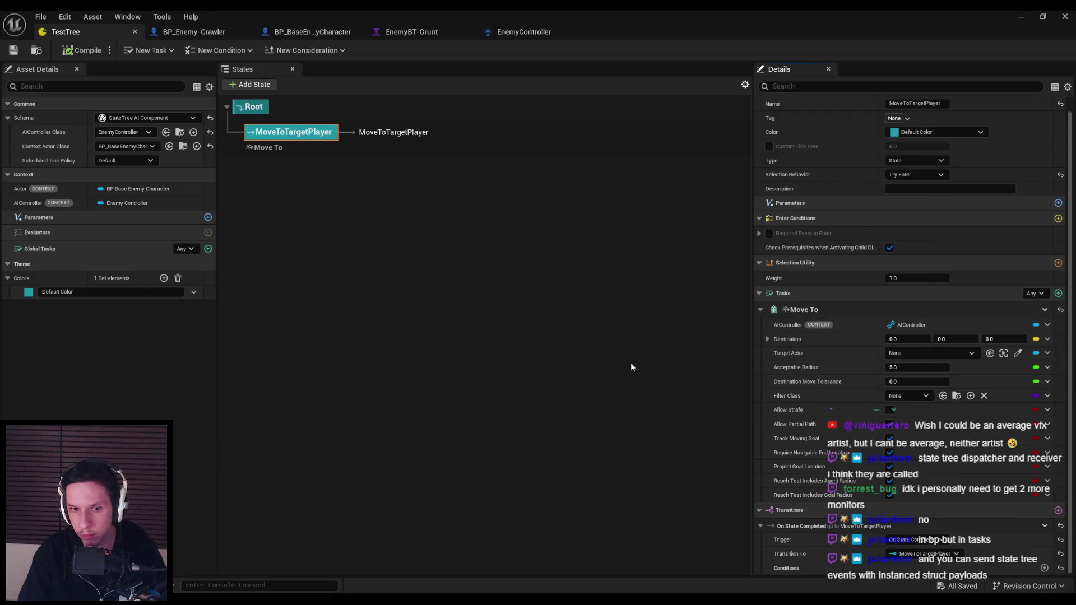
# Minimize the TestTree StateTree editor to get back to the level editor
pyautogui.hotkey('alt', 'Tab')
pyautogui.moveTo(327, 599)
pyautogui.hotkey('alt', 'Tab')
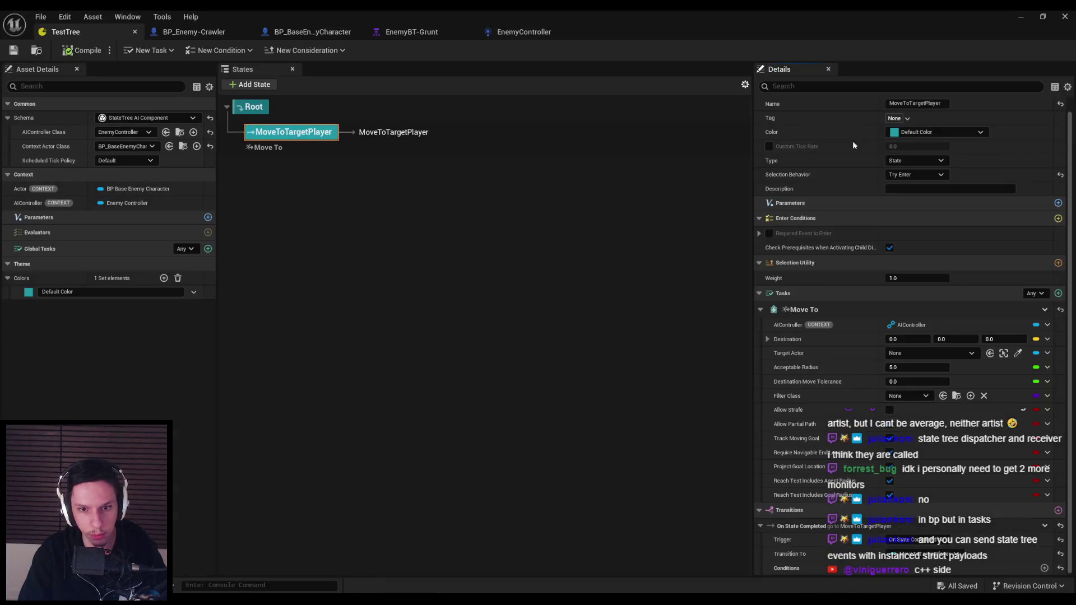
pyautogui.click(1018, 18)
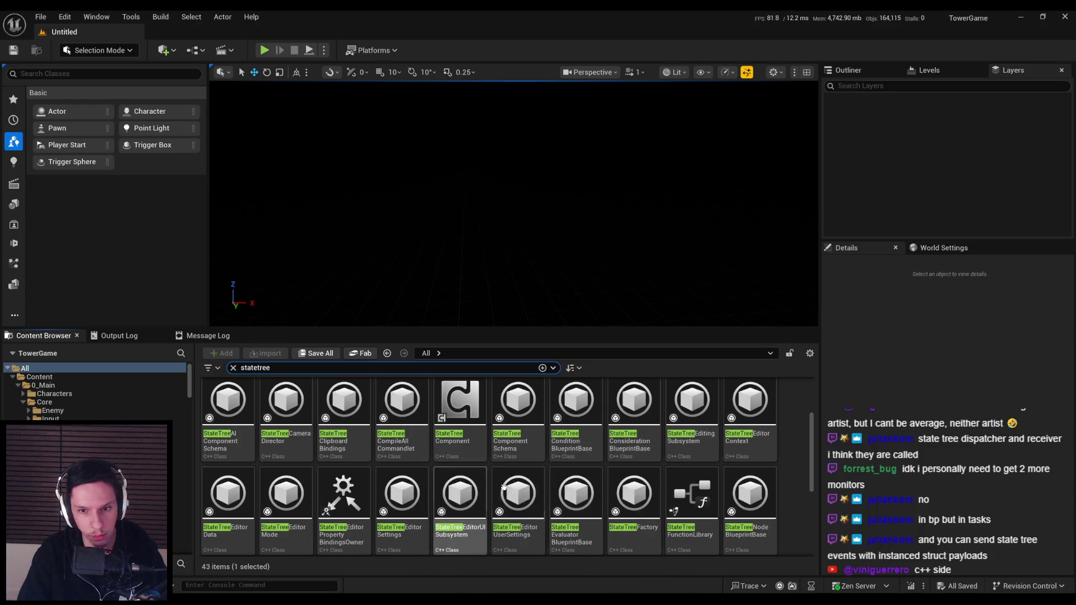
# Scroll through the StateTree class results in the Content Browser
pyautogui.scroll(-1, 729, 493)
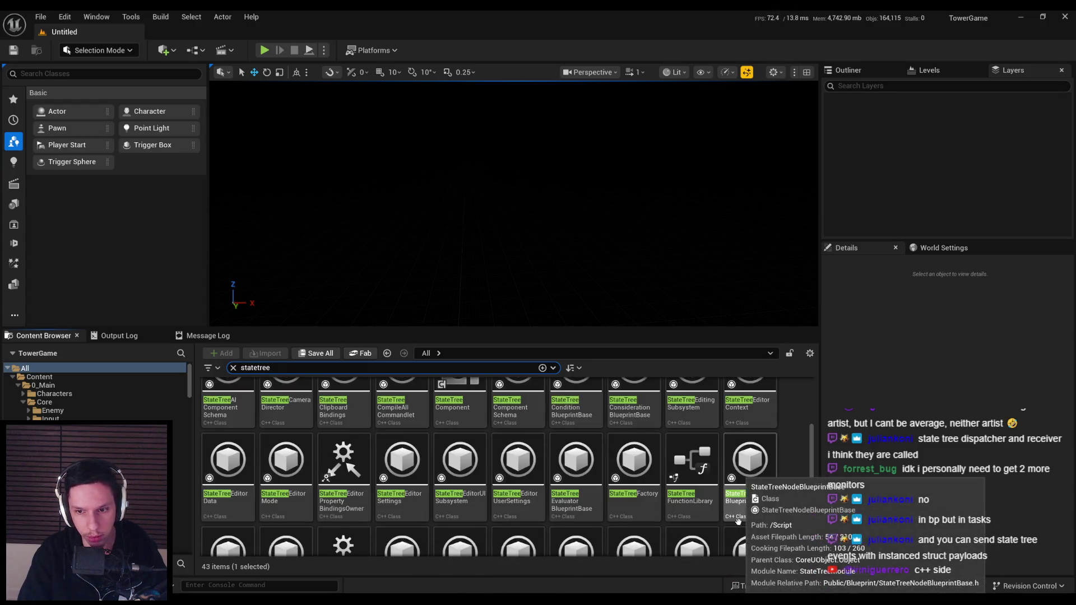
pyautogui.scroll(-1, 783, 508)
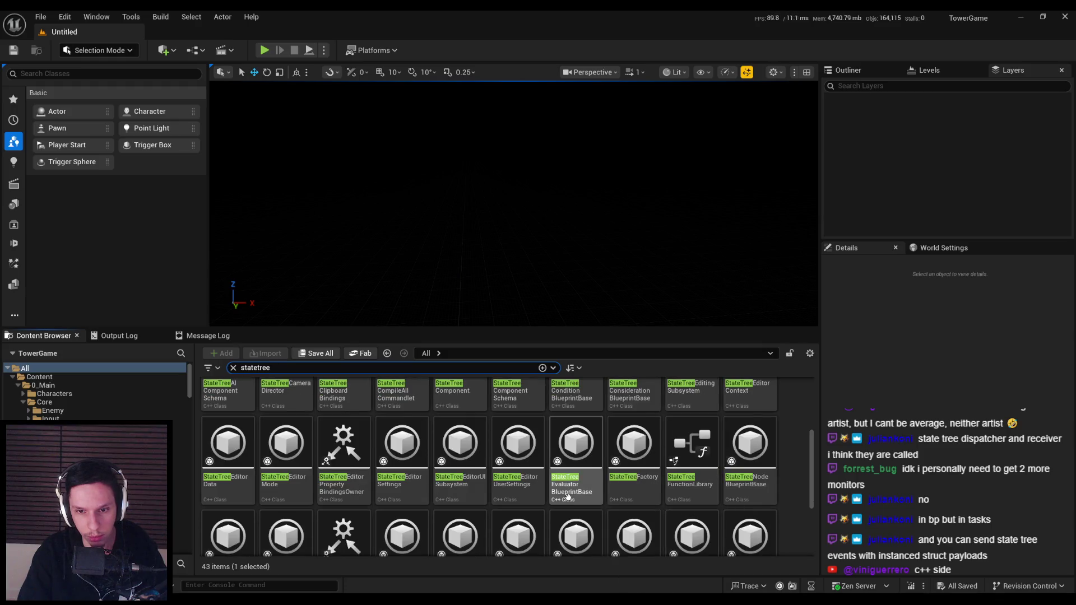
pyautogui.scroll(-2, 232, 504)
pyautogui.scroll(-1, 240, 514)
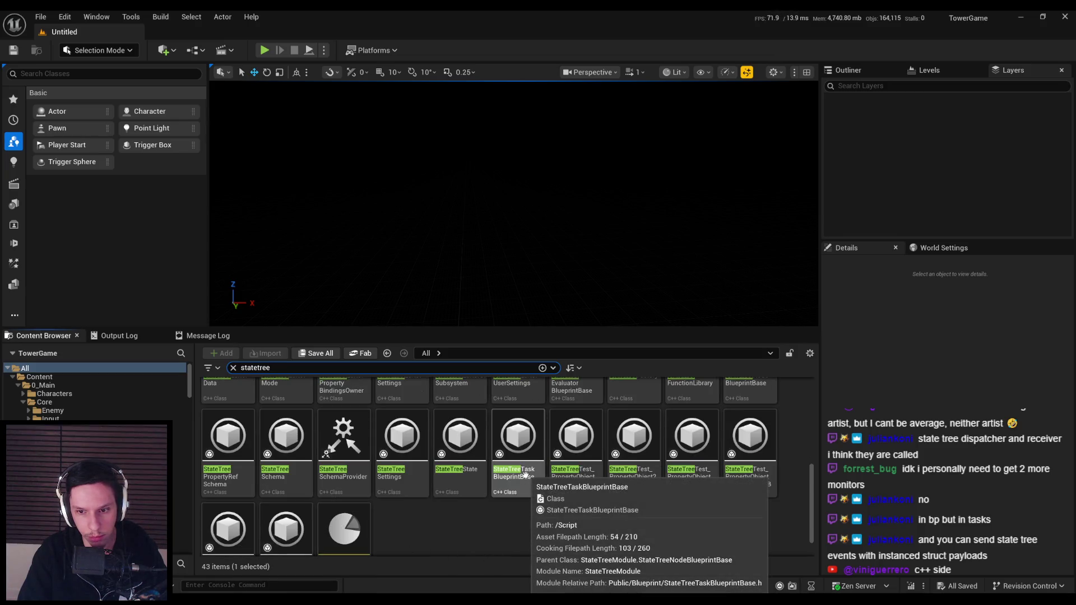
pyautogui.scroll(-1, 522, 518)
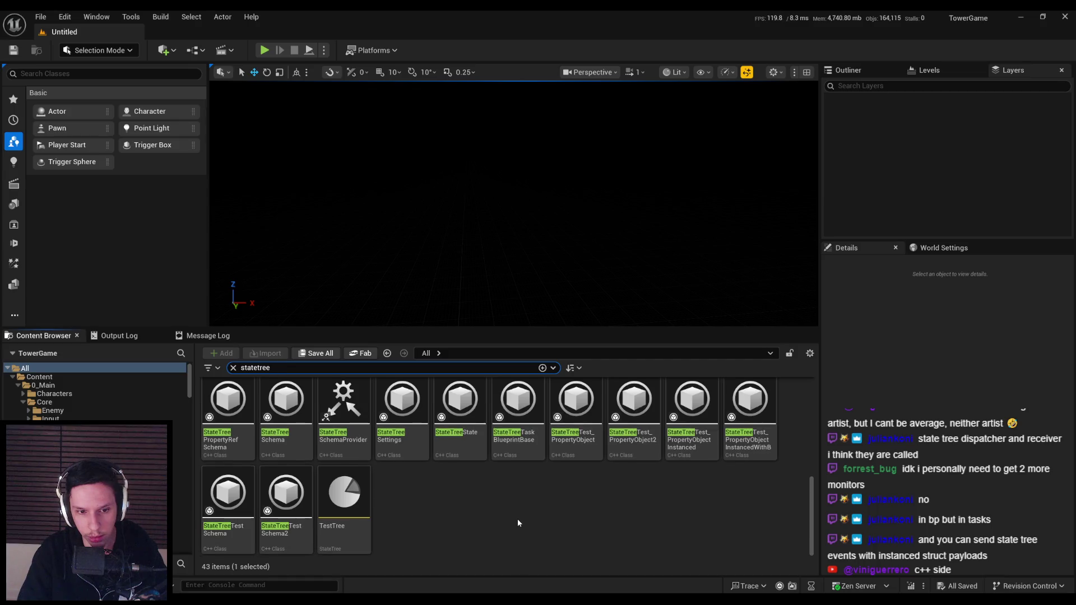
pyautogui.scroll(5, 517, 523)
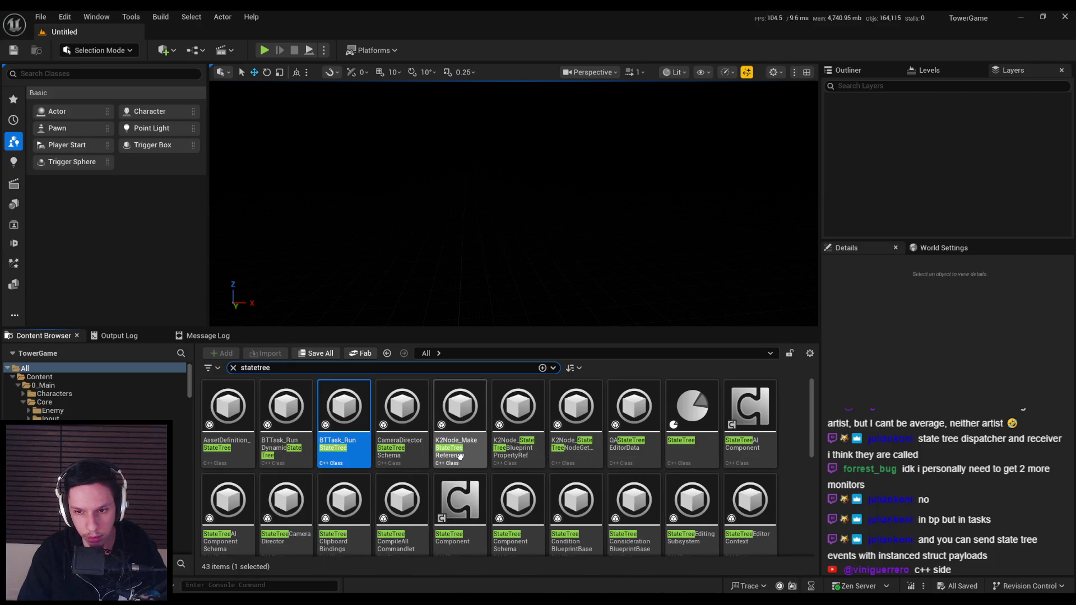
# Clear the Content Browser search and switch over to Rider
pyautogui.write(' run')
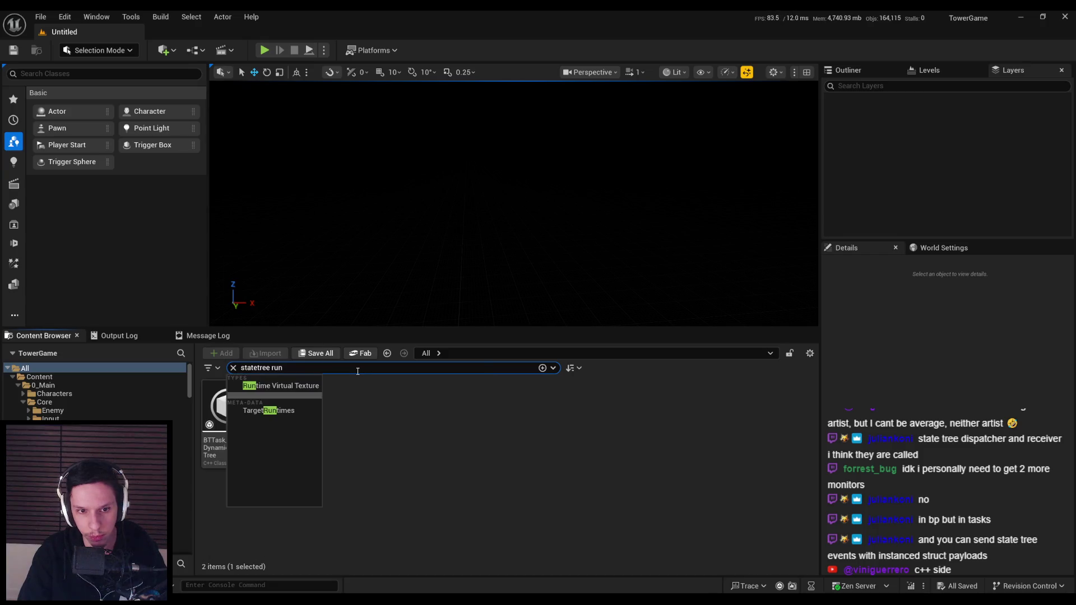
pyautogui.press('BackSpace')
pyautogui.press('BackSpace')
pyautogui.write('move')
pyautogui.press('Return')
pyautogui.press('BackSpace')
pyautogui.hotkey('alt', 'Tab')
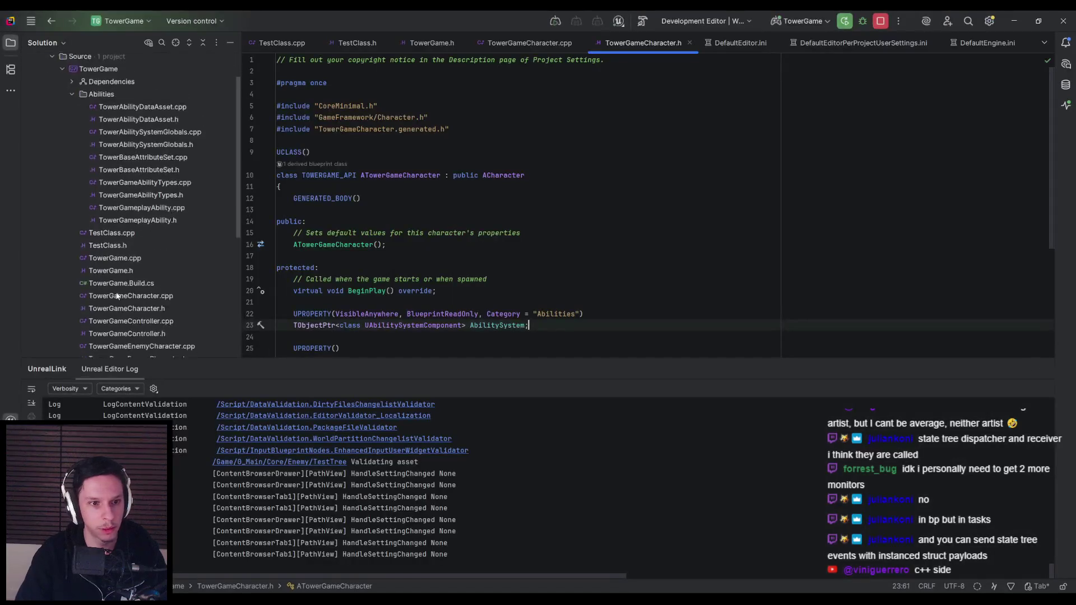
# Collapse Source and check the project's own Plugins folder, then fold it back
pyautogui.click(53, 100)
pyautogui.click(52, 87)
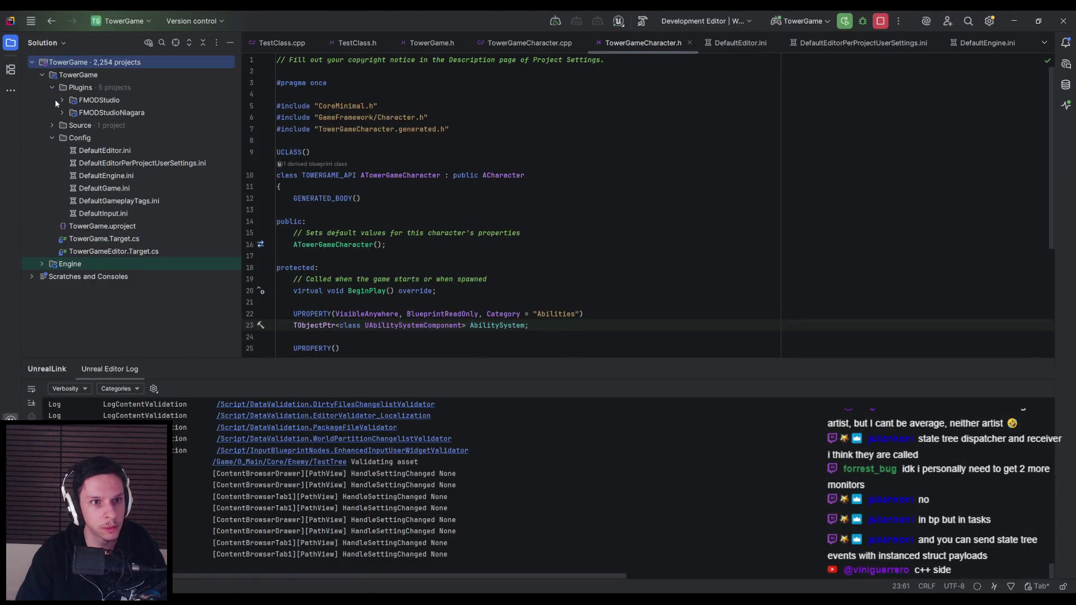
pyautogui.click(69, 91)
pyautogui.rightClick(73, 90)
pyautogui.press('Escape')
pyautogui.click(52, 88)
# Expand Engine > Plugins and scroll through the list of engine plugins
pyautogui.click(41, 239)
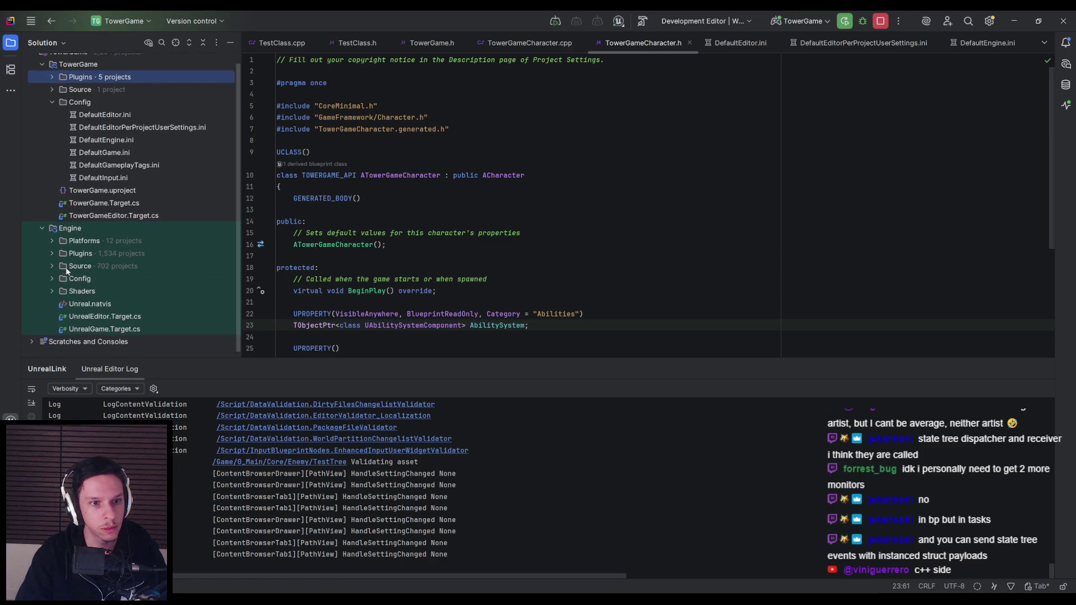
pyautogui.click(51, 249)
pyautogui.scroll(-10, 73, 241)
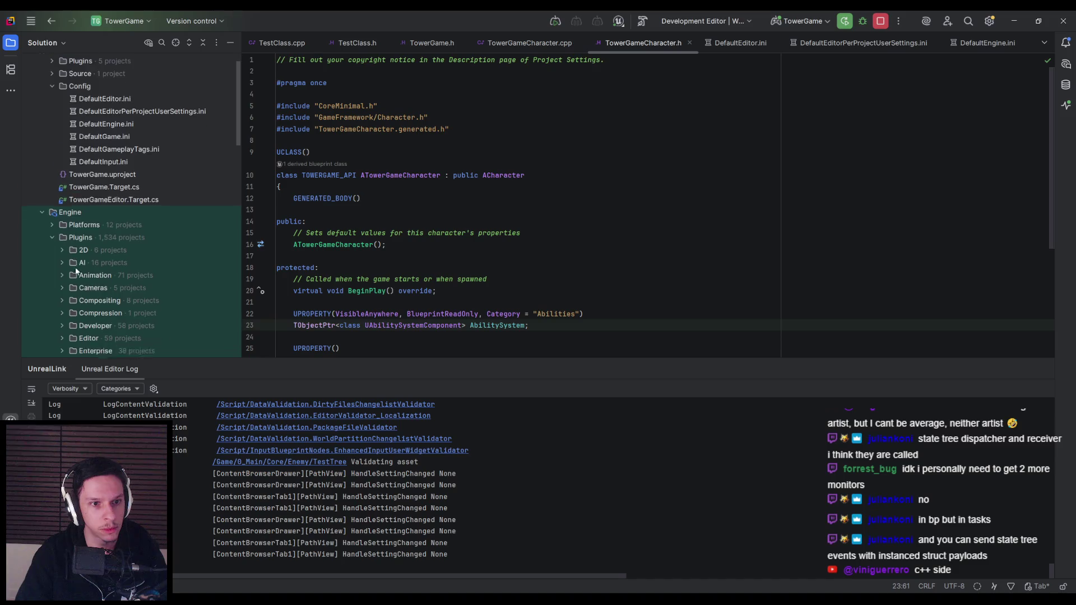
pyautogui.scroll(-5, 79, 237)
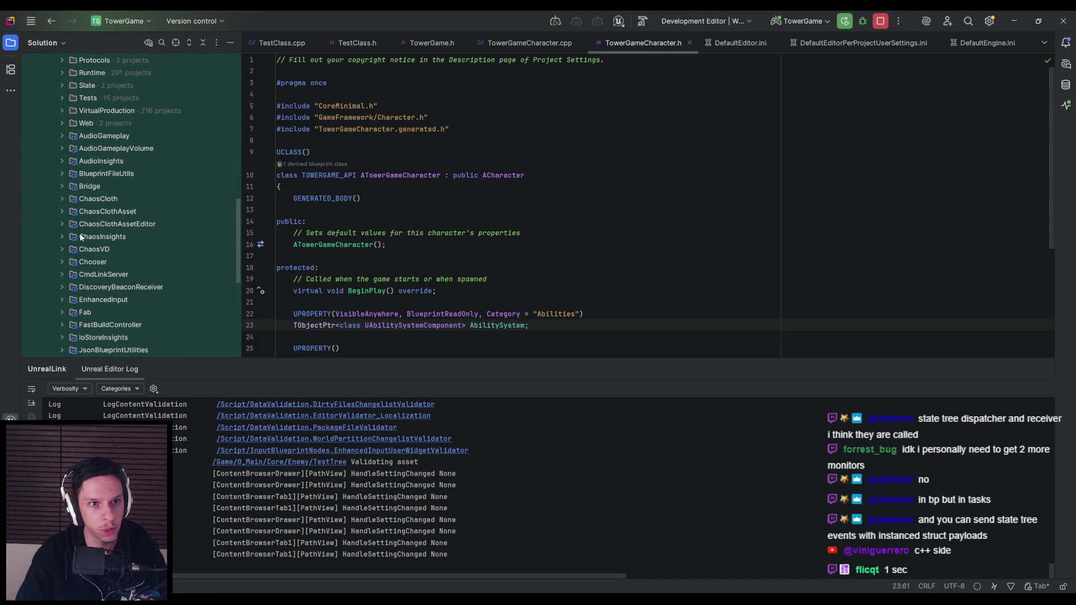
pyautogui.scroll(-5, 80, 237)
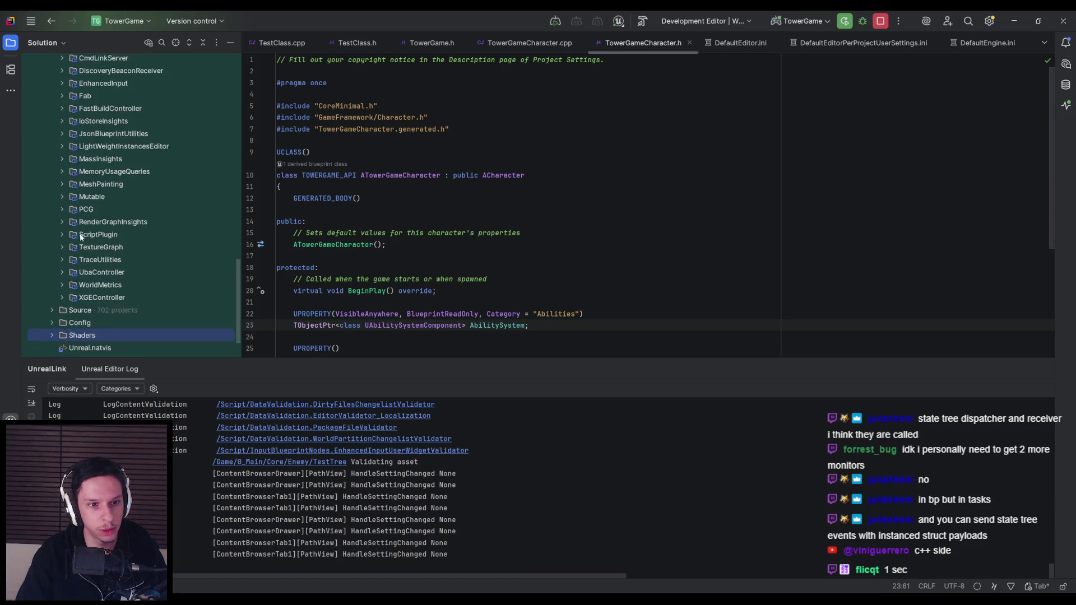
pyautogui.scroll(8, 80, 238)
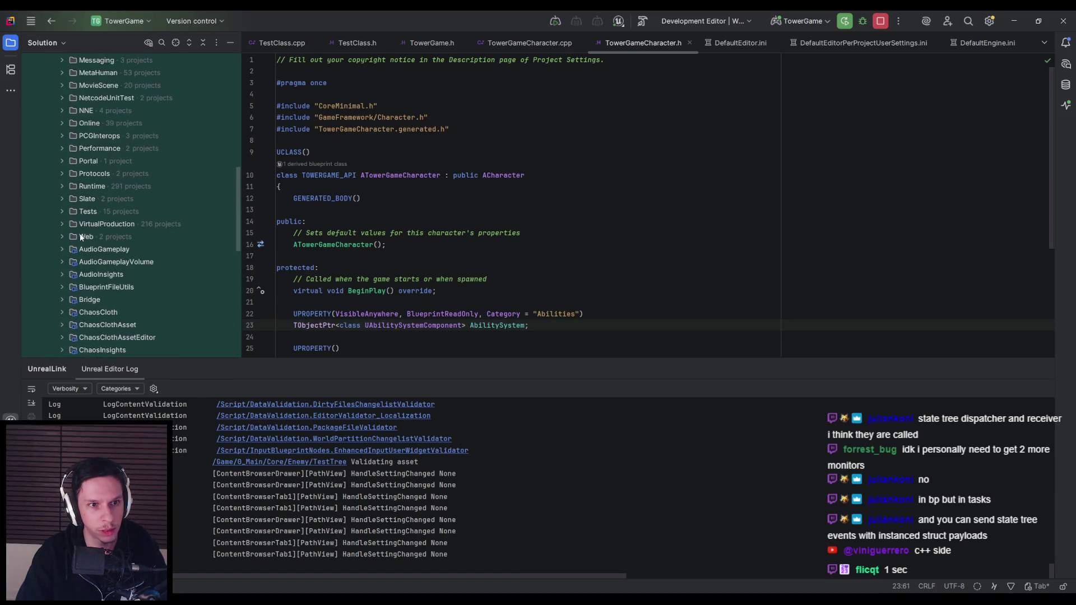
pyautogui.scroll(5, 80, 238)
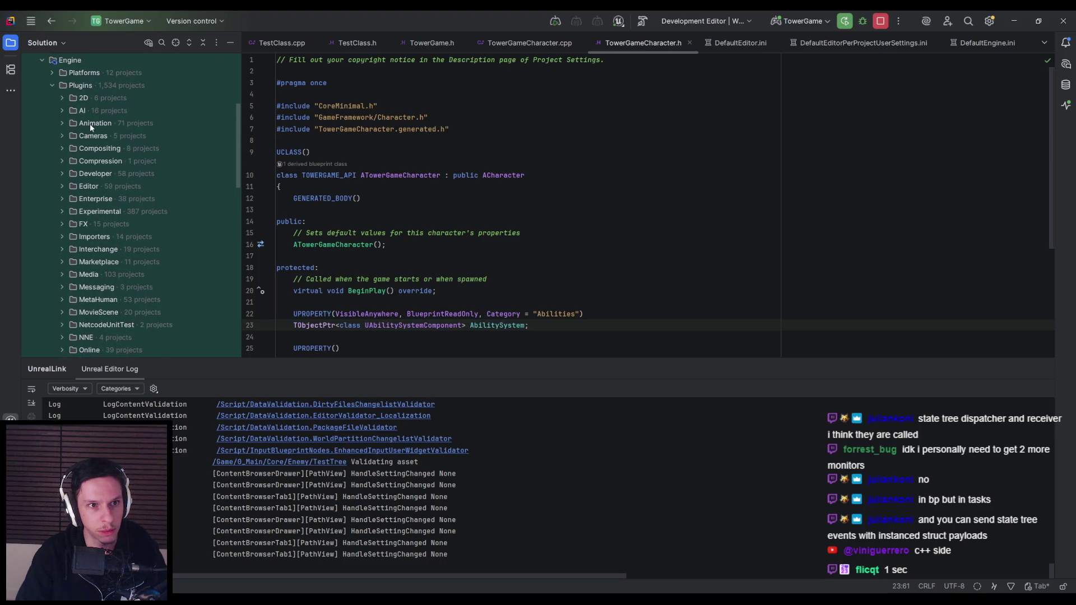
pyautogui.rightClick(87, 85)
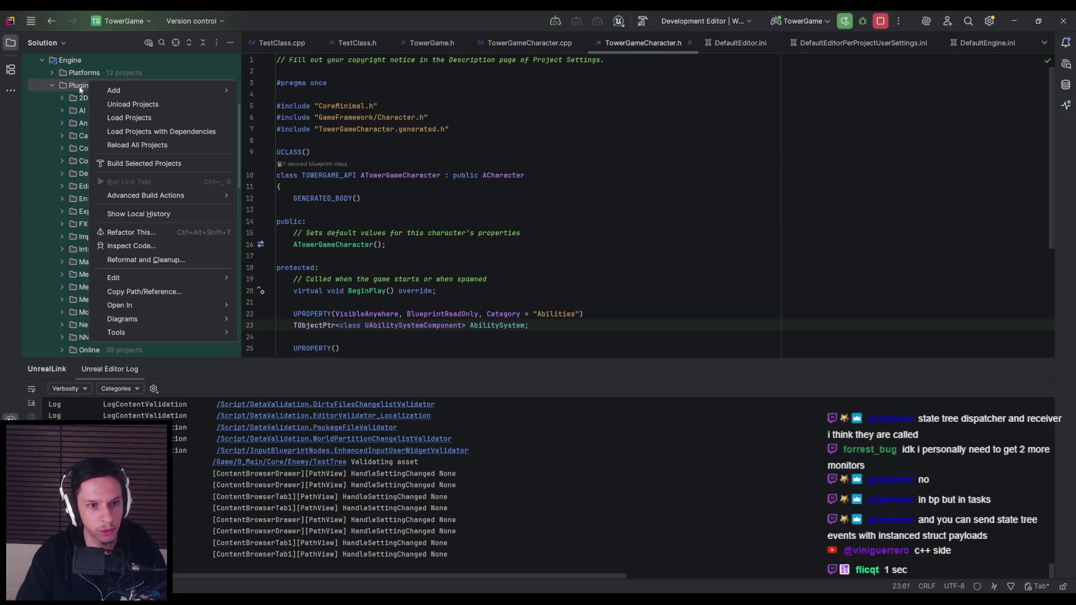
pyautogui.press('Escape')
pyautogui.hotkey('ctrl', 'f')
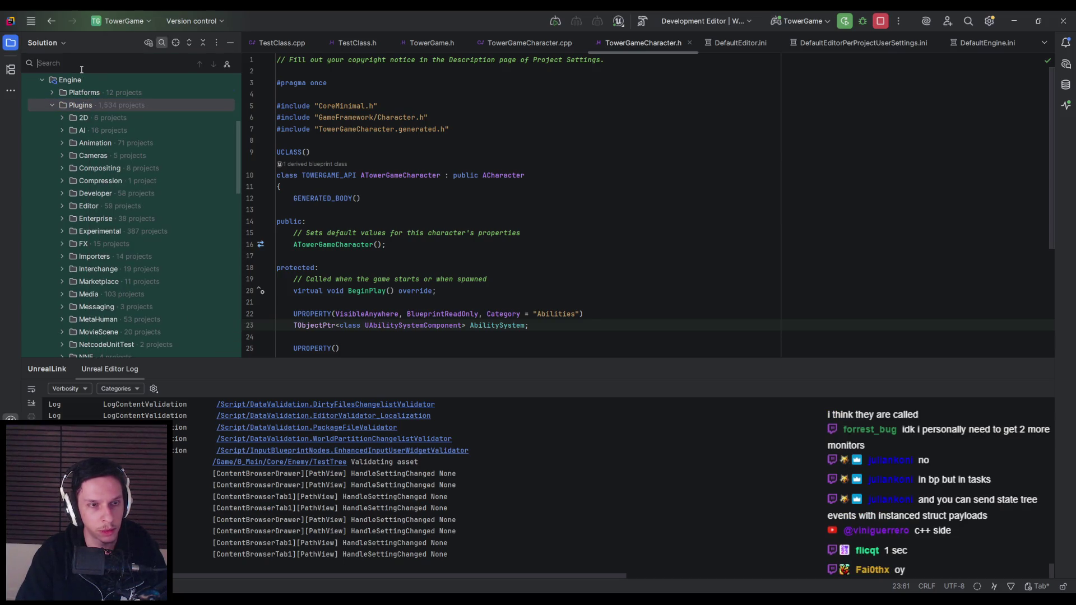
# Speed-search 'statetree' in the Solution tree and scroll through the matching files
pyautogui.write('statetree')
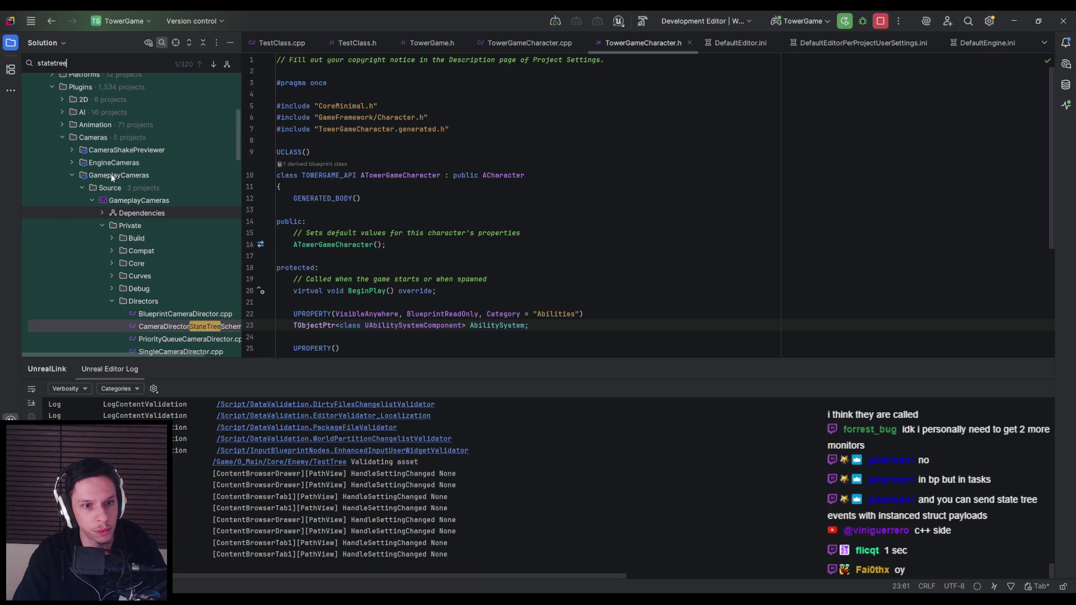
pyautogui.scroll(-5, 115, 184)
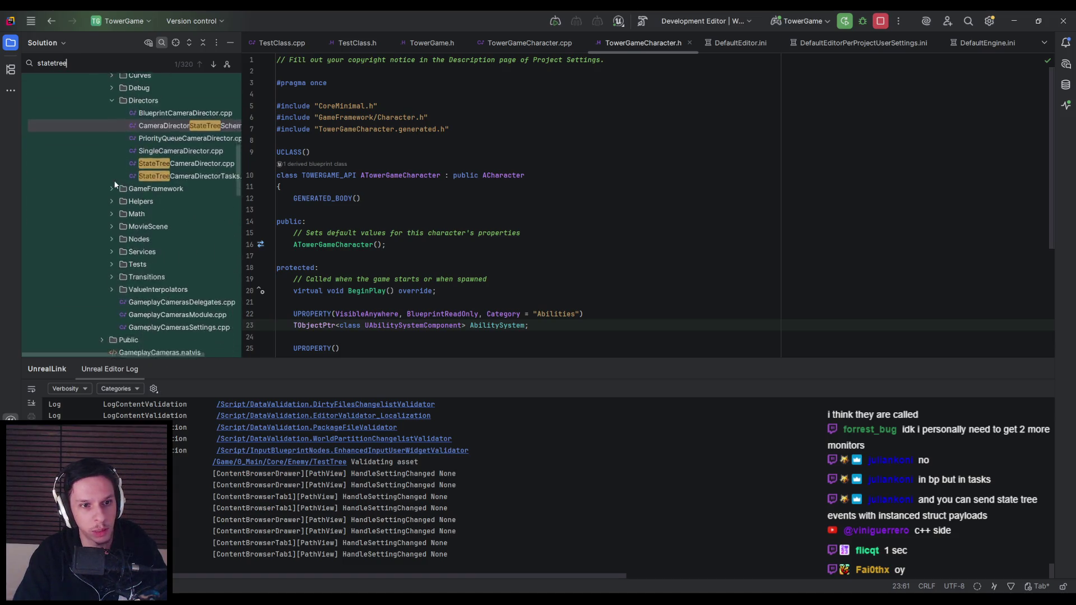
pyautogui.scroll(-15, 115, 184)
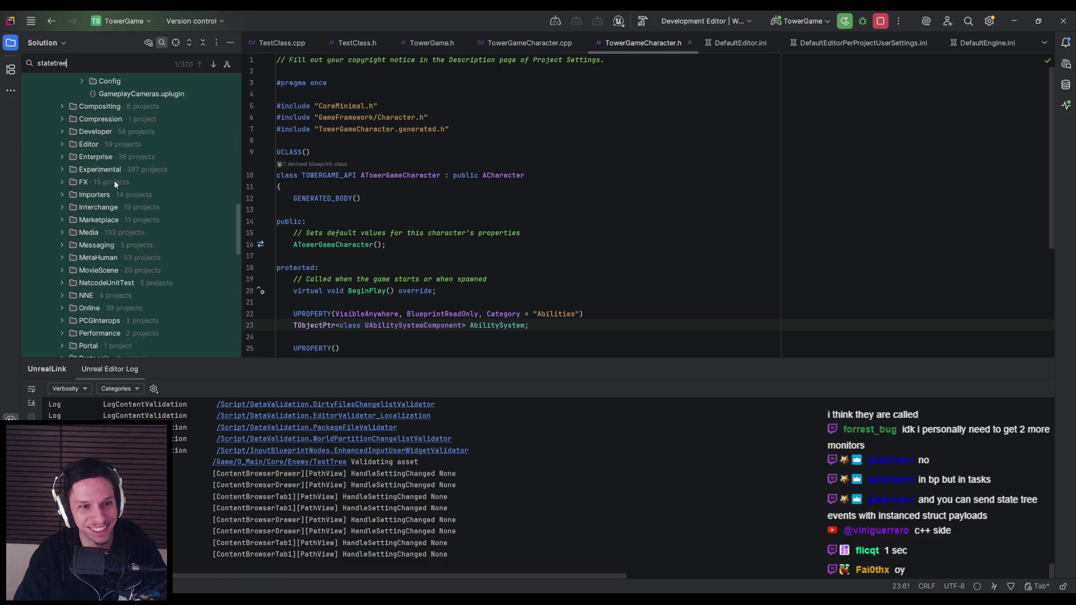
pyautogui.scroll(-4, 115, 184)
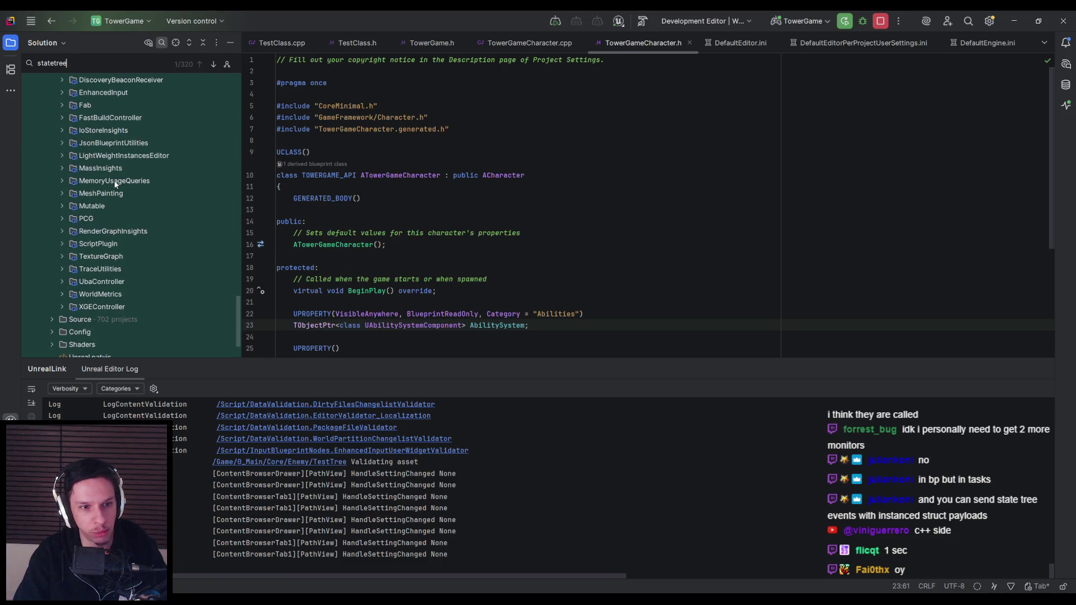
pyautogui.scroll(-2, 115, 184)
pyautogui.scroll(20, 115, 185)
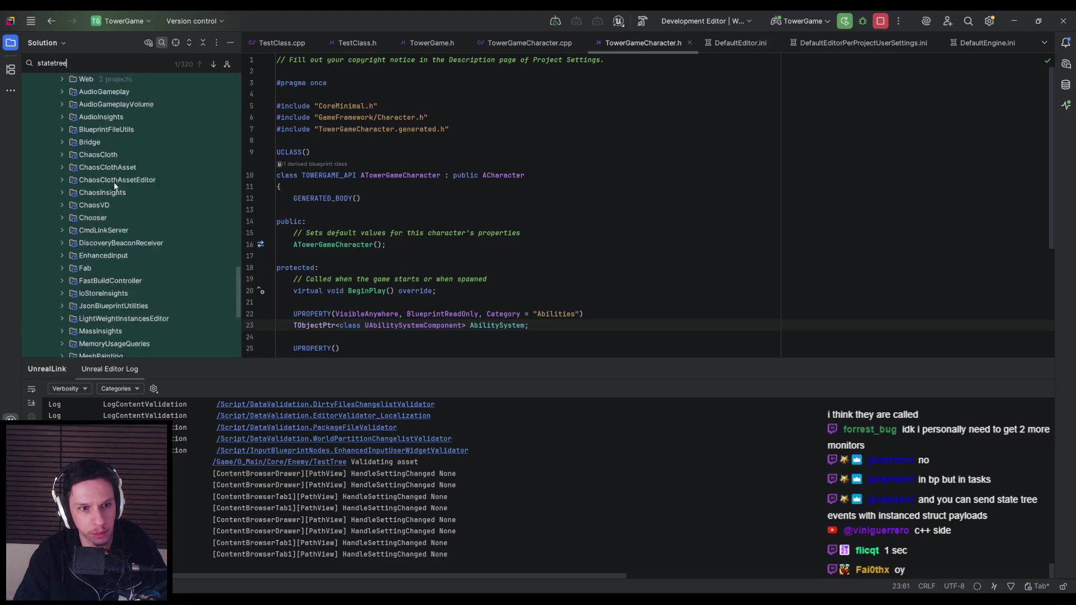
pyautogui.scroll(8, 113, 183)
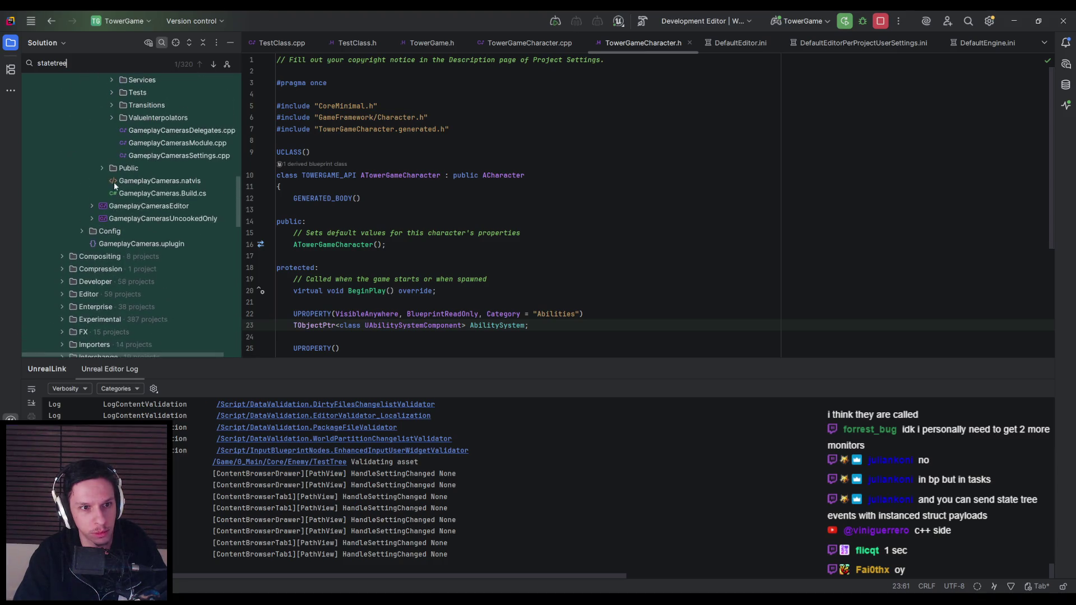
pyautogui.scroll(4, 113, 183)
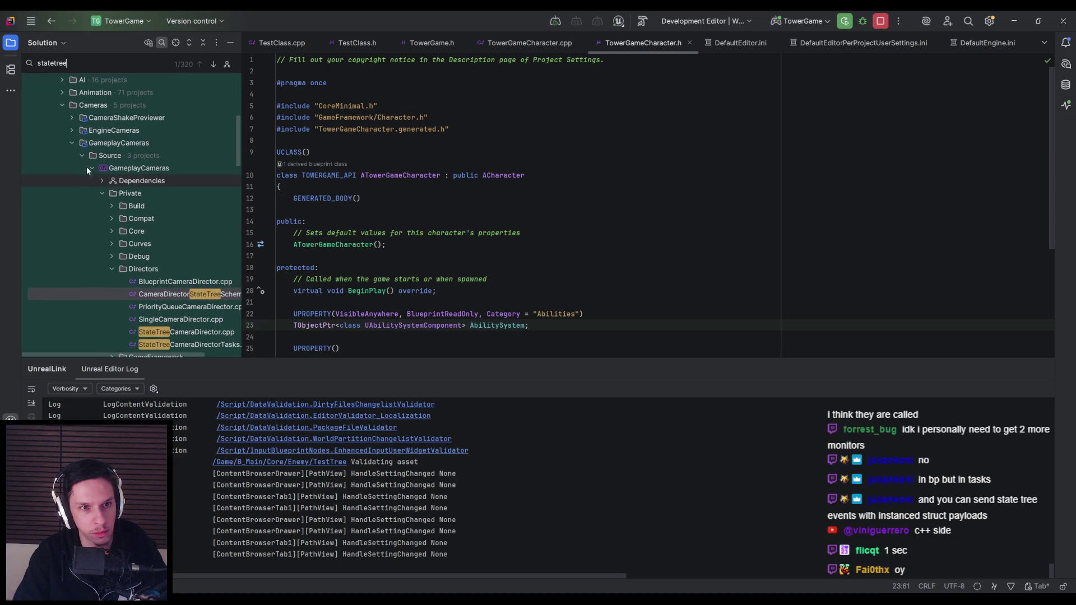
pyautogui.press('Escape')
# Collapse the GameplayCameras, Cameras and AI folders and return to Unreal Editor
pyautogui.click(72, 123)
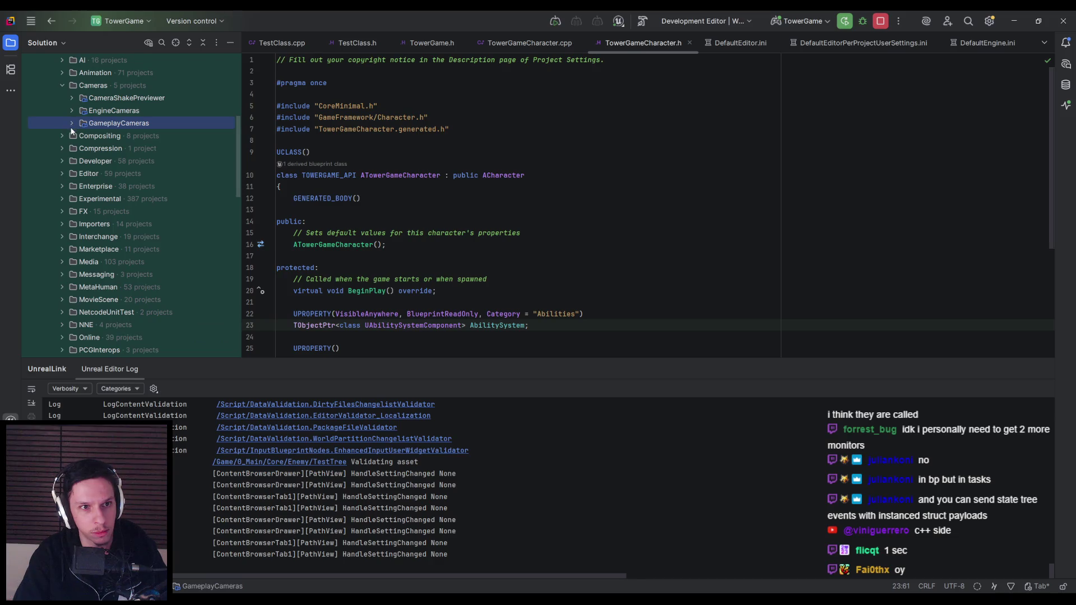
pyautogui.click(62, 86)
pyautogui.scroll(2, 63, 90)
pyautogui.click(62, 95)
pyautogui.click(61, 95)
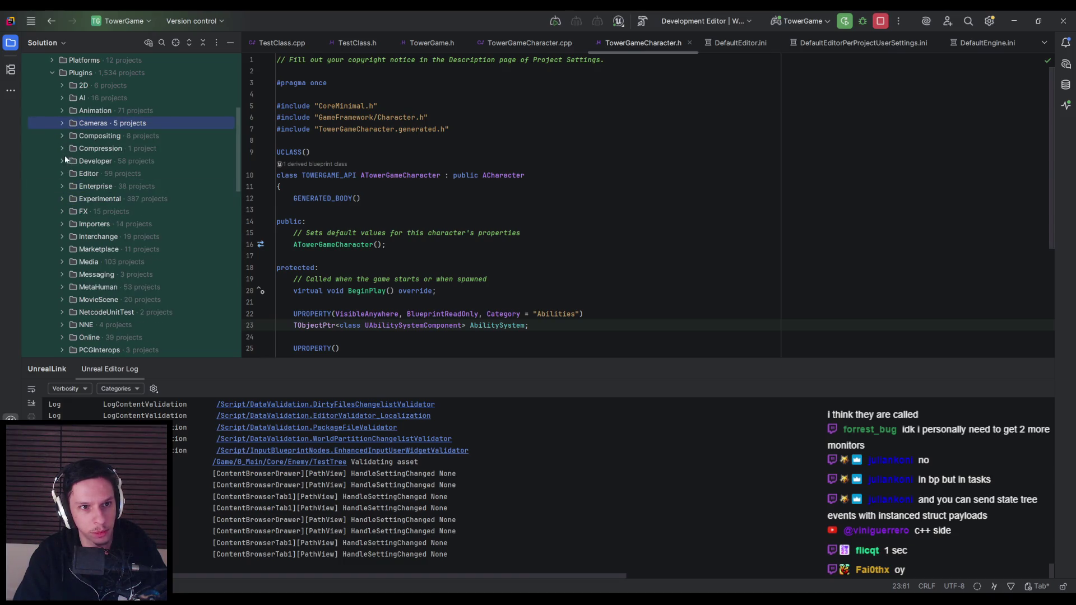
pyautogui.hotkey('alt', 'Tab')
pyautogui.click(65, 16)
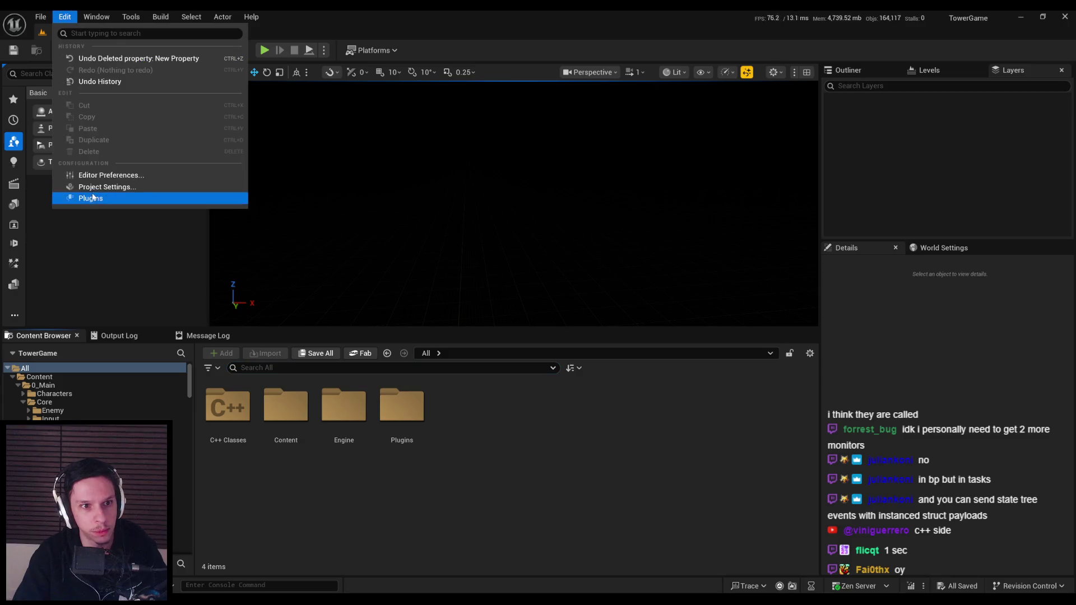
# Filter Plugins by 'state', confirm GameplayStateTree is enabled, and close the Plugins window
pyautogui.click(93, 197)
pyautogui.write('state')
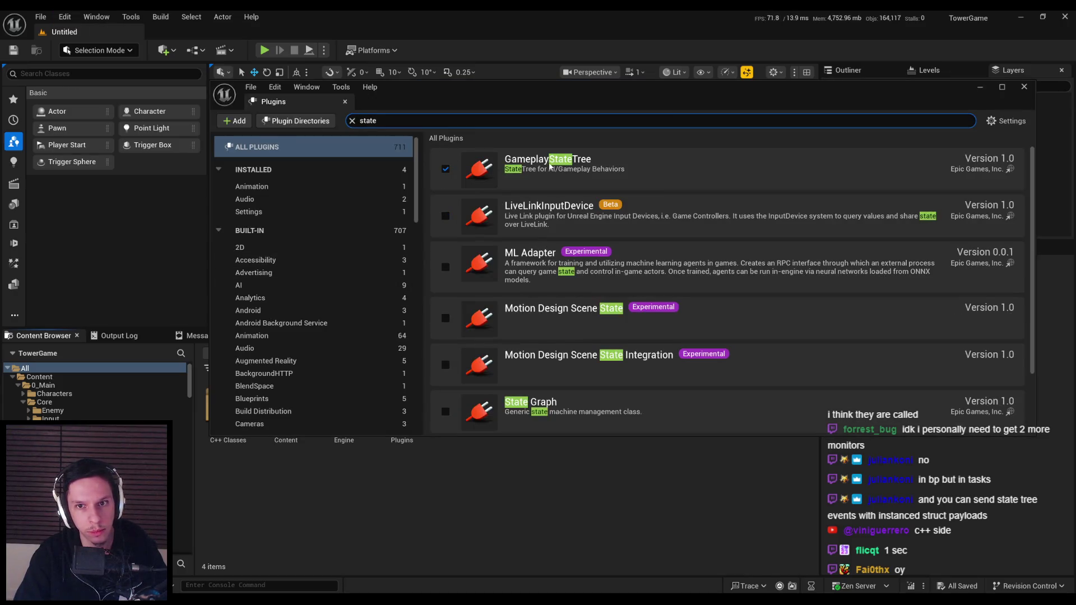
pyautogui.click(521, 164)
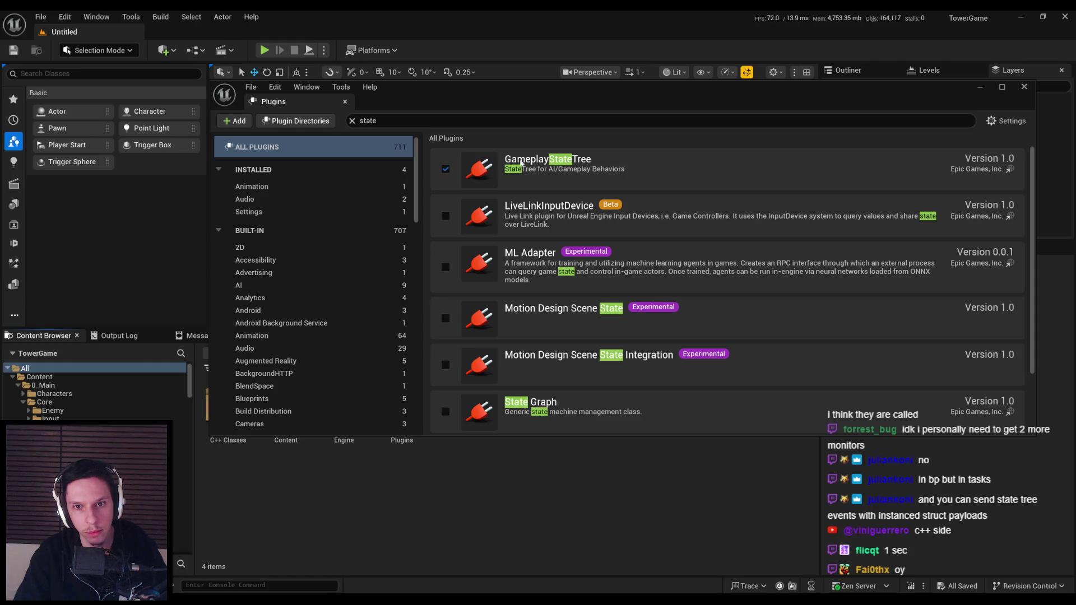
pyautogui.click(1003, 124)
pyautogui.click(1003, 121)
pyautogui.middleClick(268, 103)
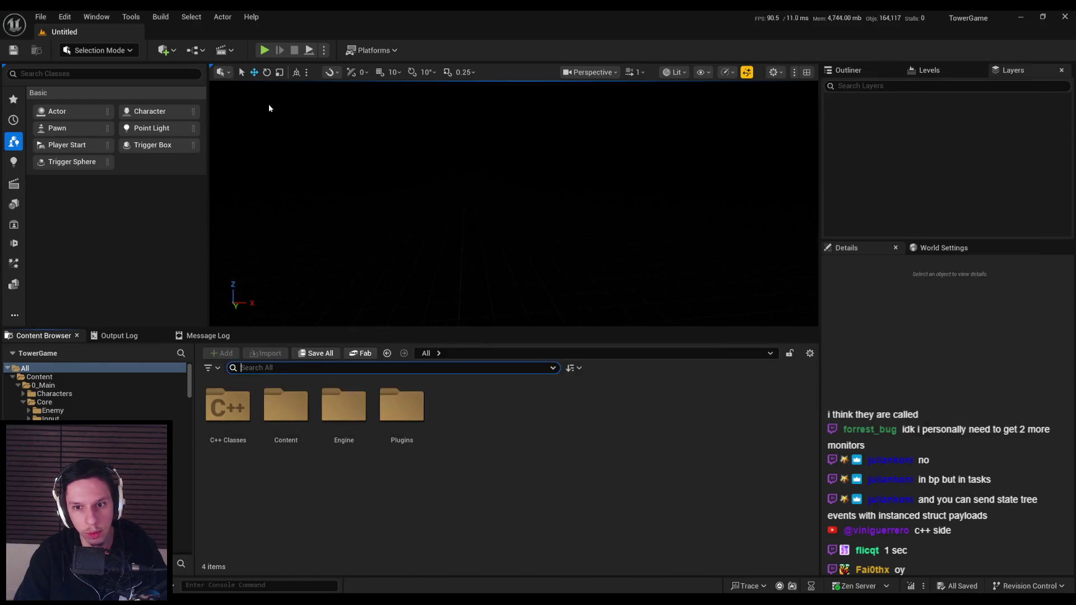
pyautogui.hotkey('alt', 'Tab')
# Find GameplayStateTree and open Source > Public > Tasks > StateTreeMoveToTask.h
pyautogui.click(96, 77)
pyautogui.write('gameplaystat')
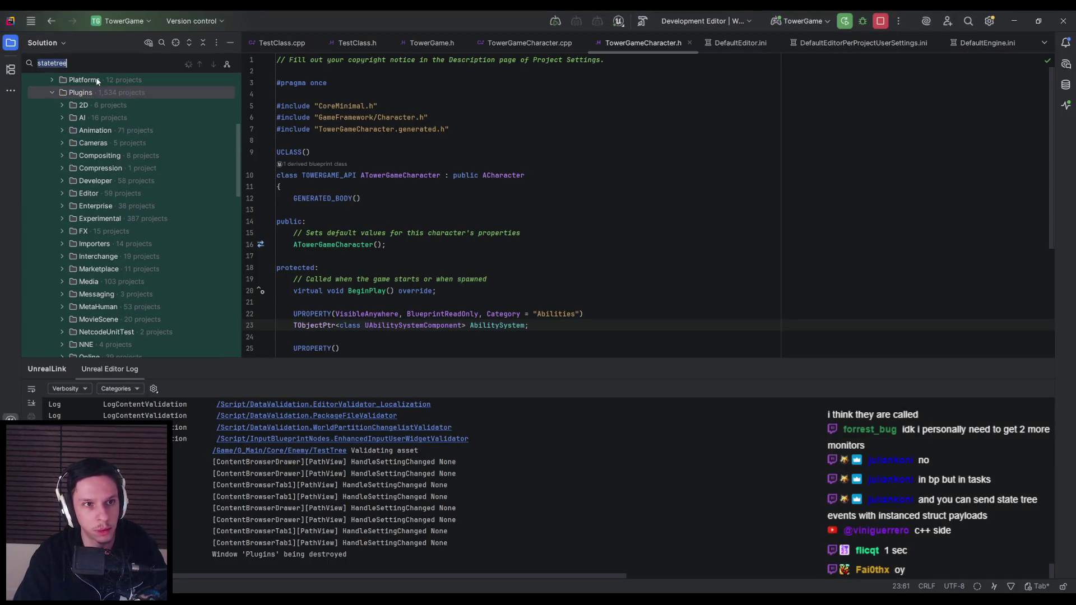
pyautogui.write('etre')
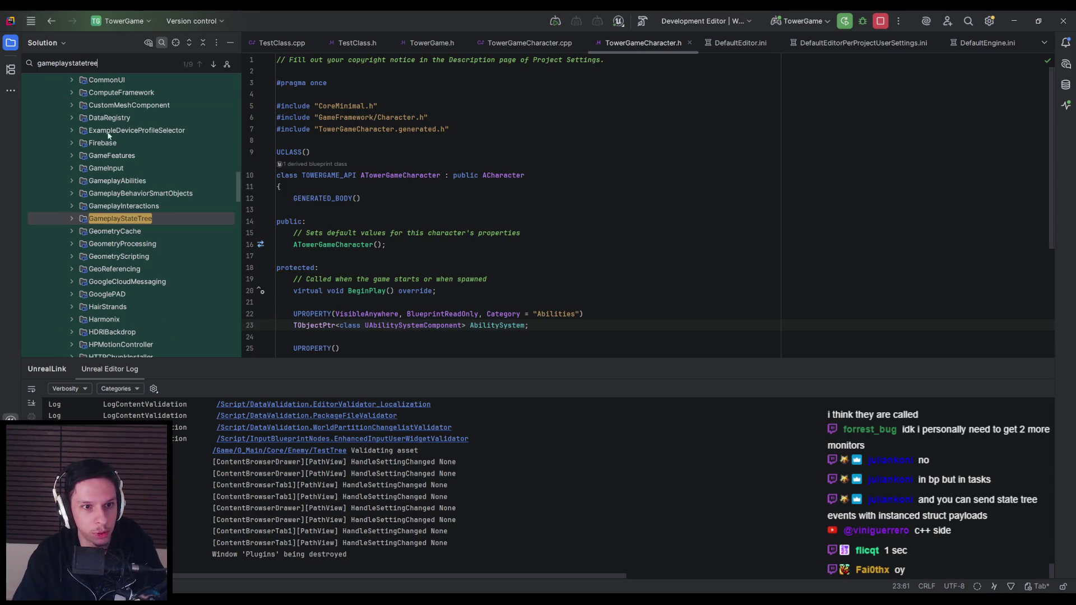
pyautogui.press('Right')
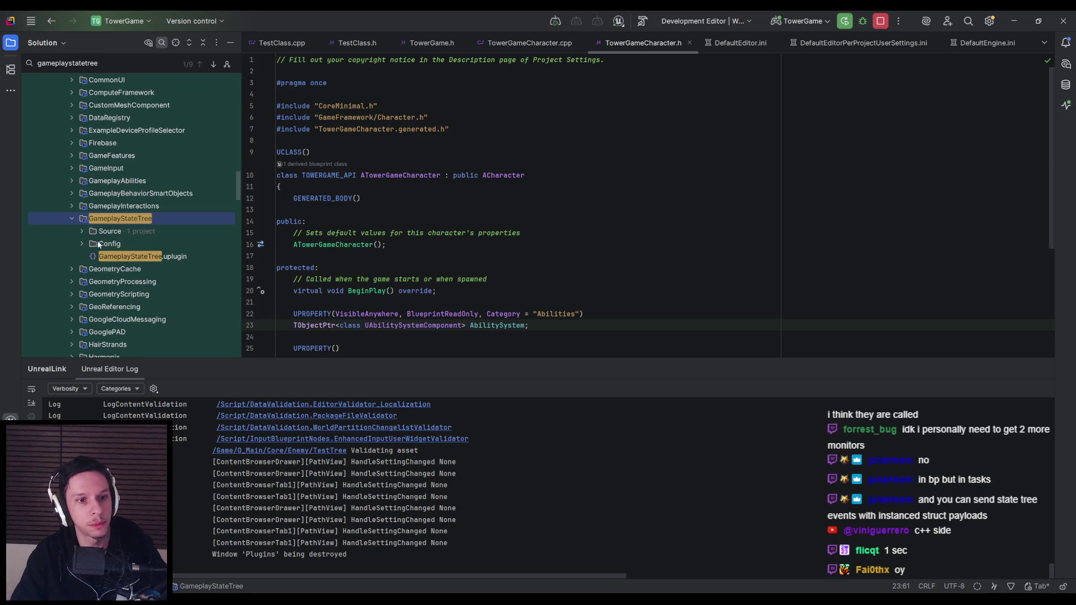
pyautogui.press('Escape')
pyautogui.click(81, 212)
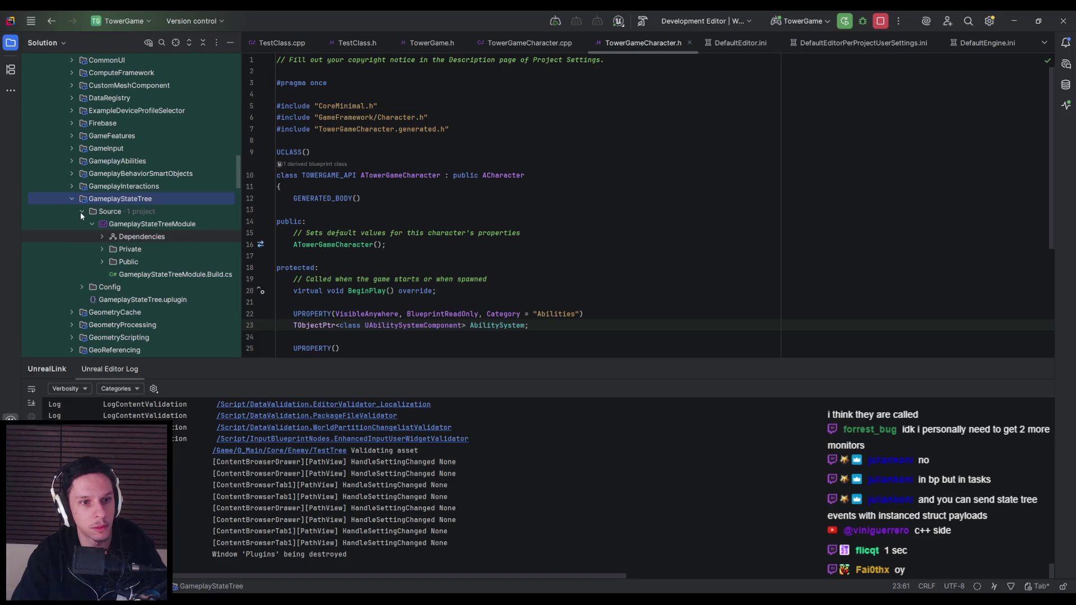
pyautogui.click(103, 262)
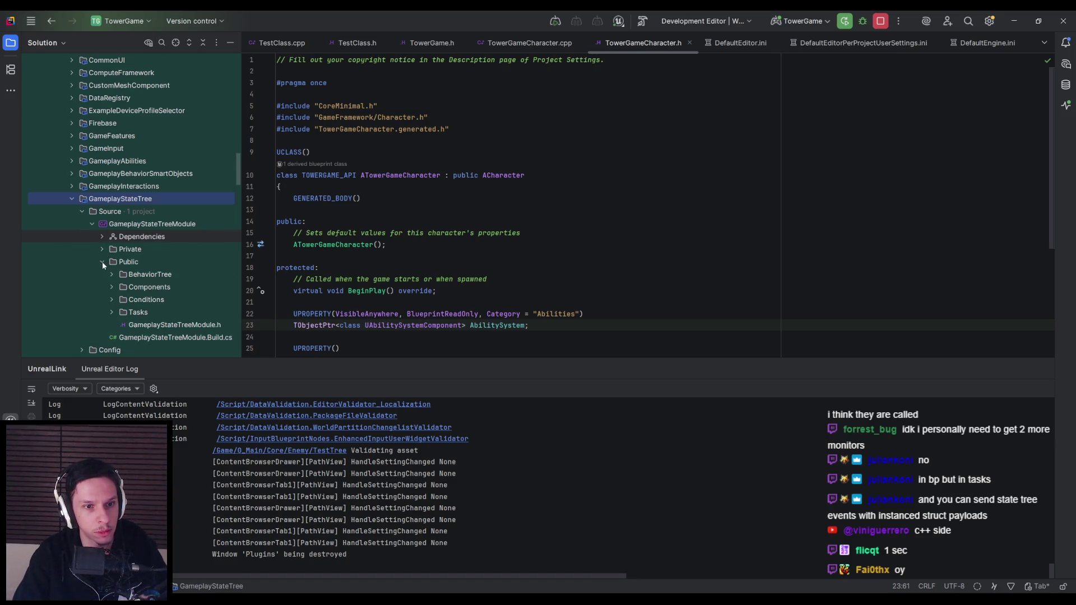
pyautogui.click(112, 312)
pyautogui.scroll(-3, 107, 307)
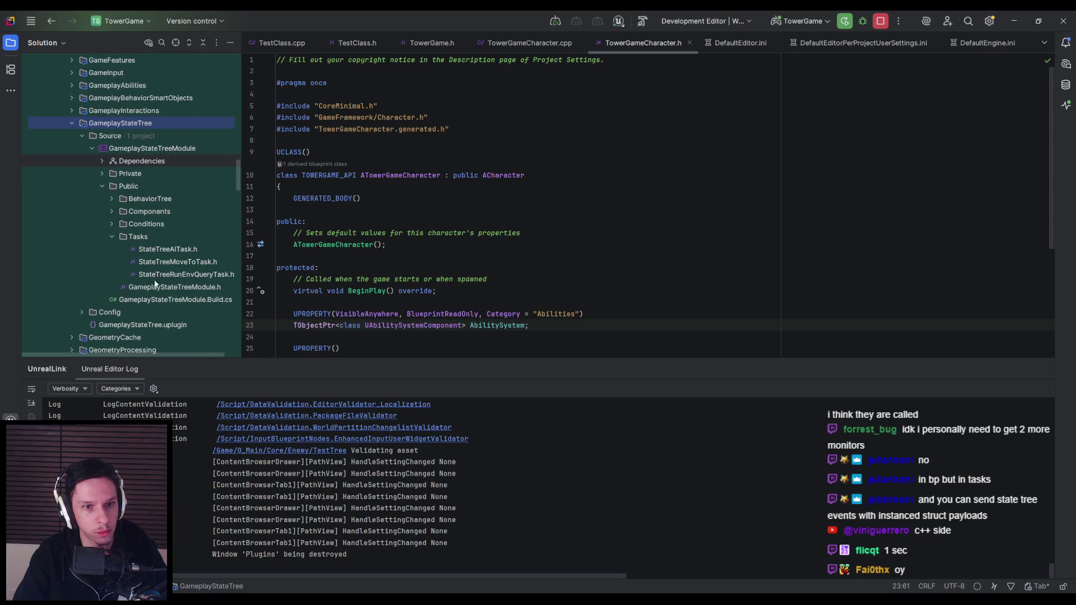
pyautogui.doubleClick(174, 261)
# Read through the header's instance data, then jump to StateTreeMoveToTask.cpp
pyautogui.click(398, 236)
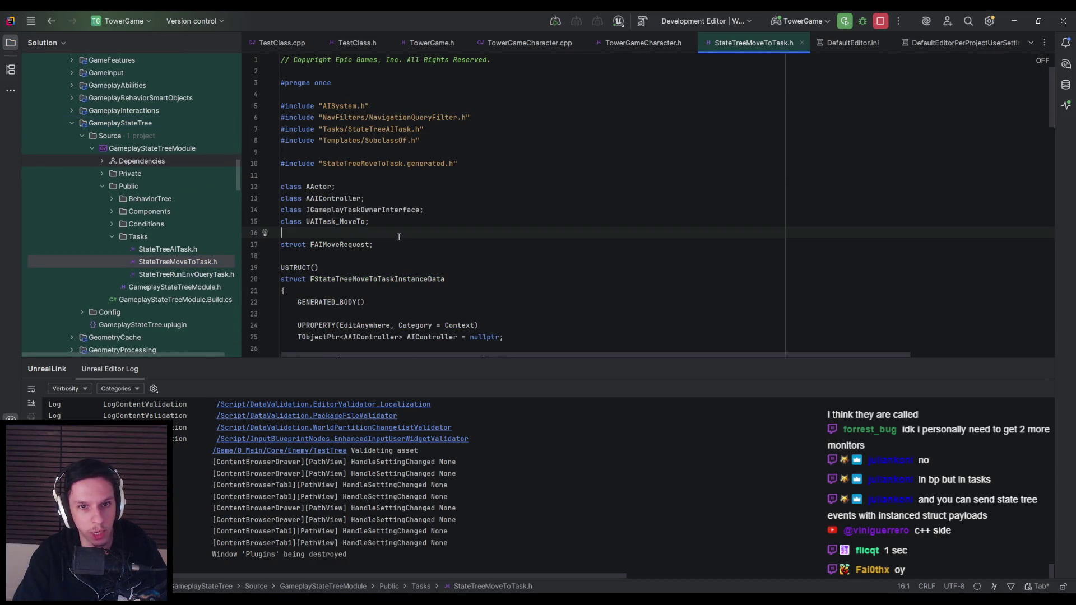
pyautogui.scroll(-5, 399, 236)
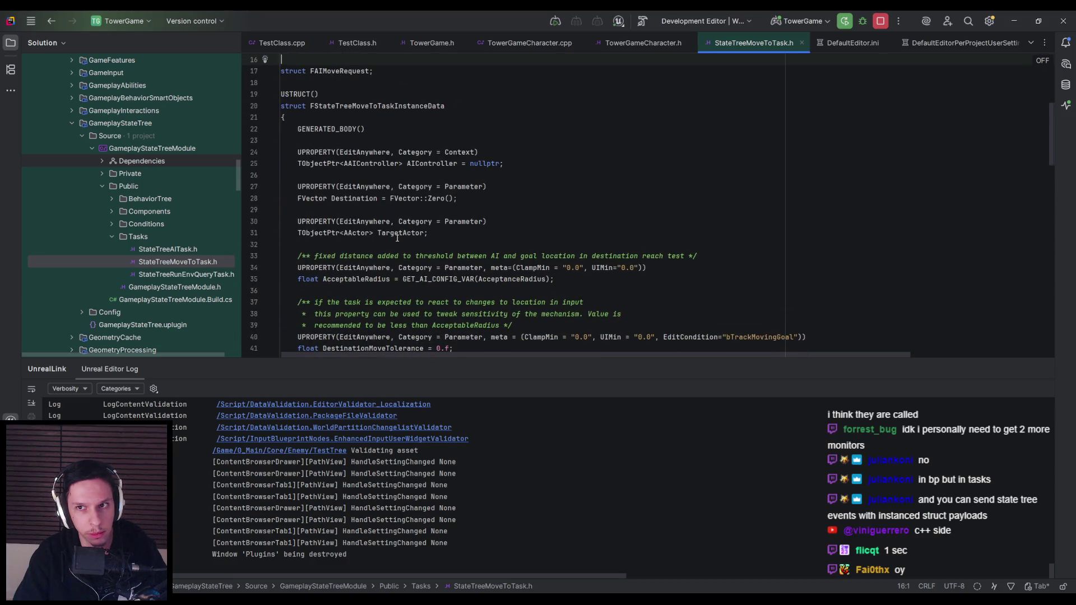
pyautogui.scroll(5, 396, 238)
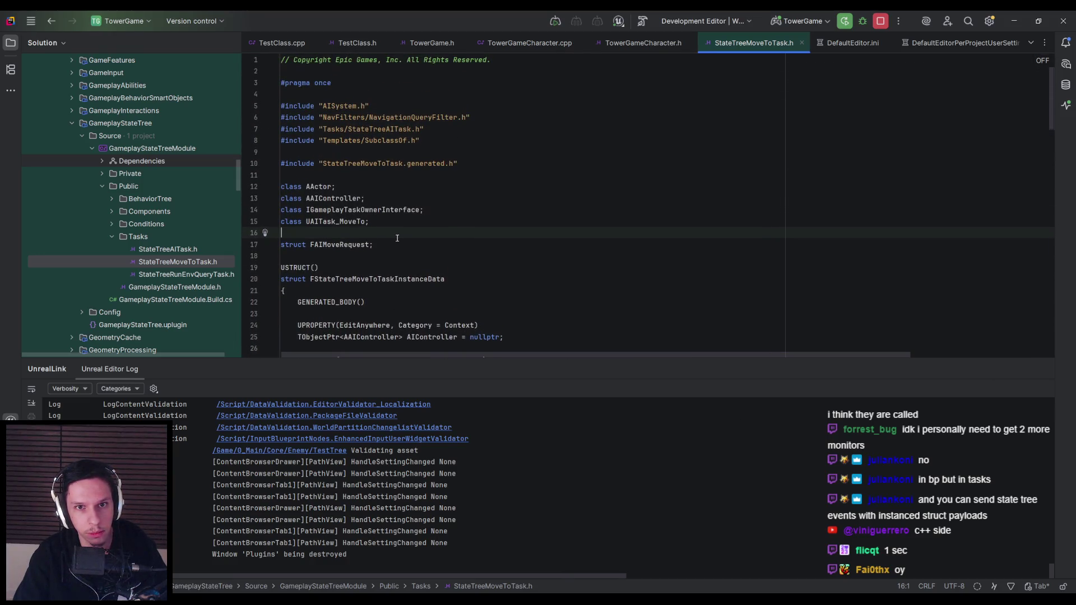
pyautogui.scroll(-12, 396, 238)
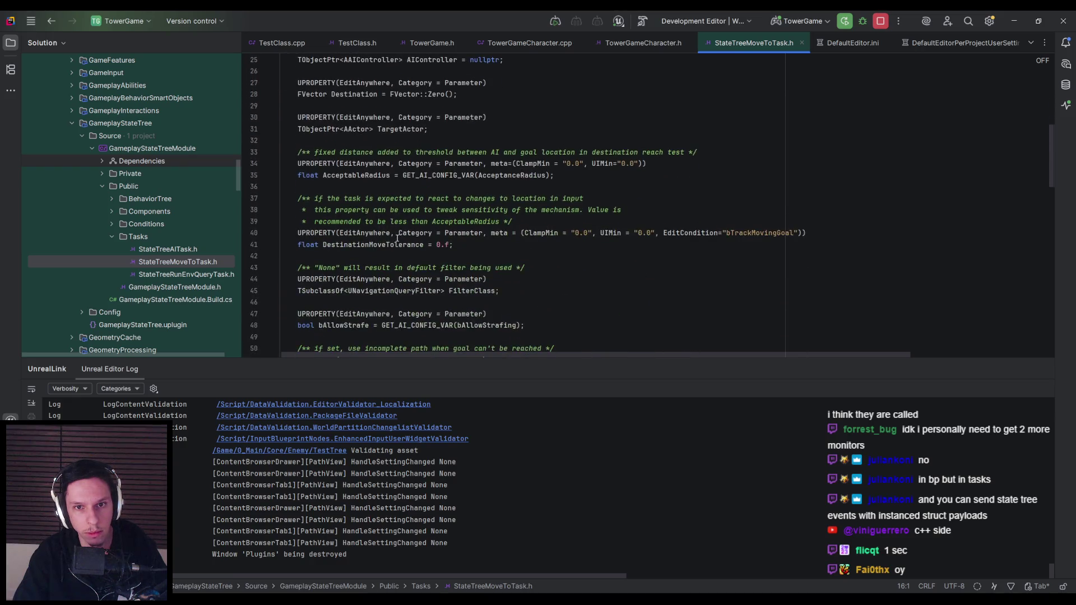
pyautogui.scroll(-4, 397, 238)
pyautogui.scroll(11, 403, 230)
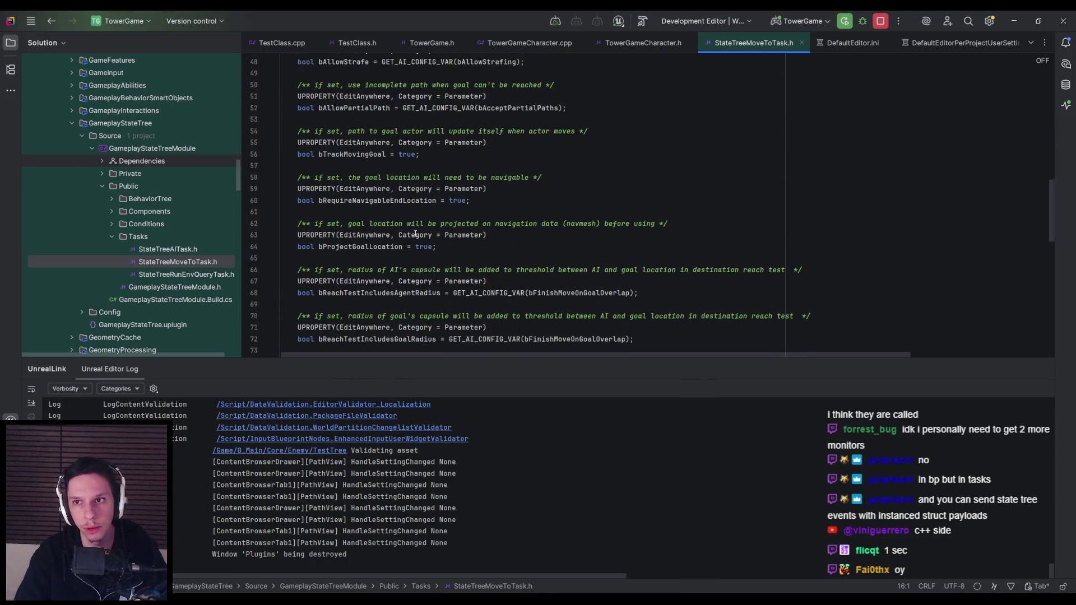
pyautogui.scroll(2, 411, 221)
pyautogui.click(350, 148)
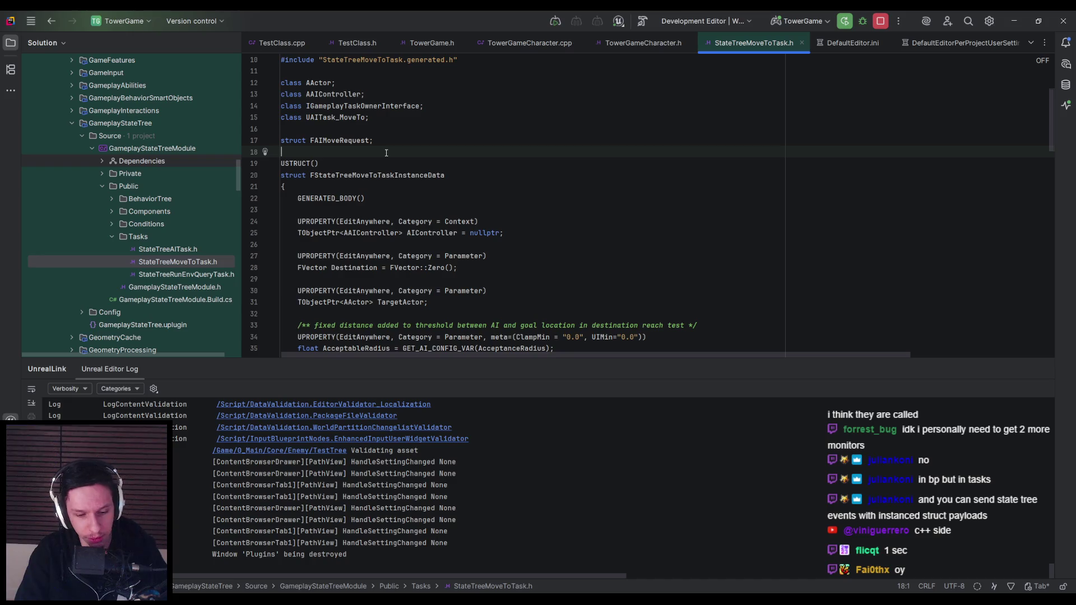
pyautogui.hotkey('ctrl', 'alt', 'Home')
# Scroll StateTreeMoveToTask.cpp down to Tick's Failed return, then return to Unreal
pyautogui.click(453, 132)
pyautogui.click(452, 135)
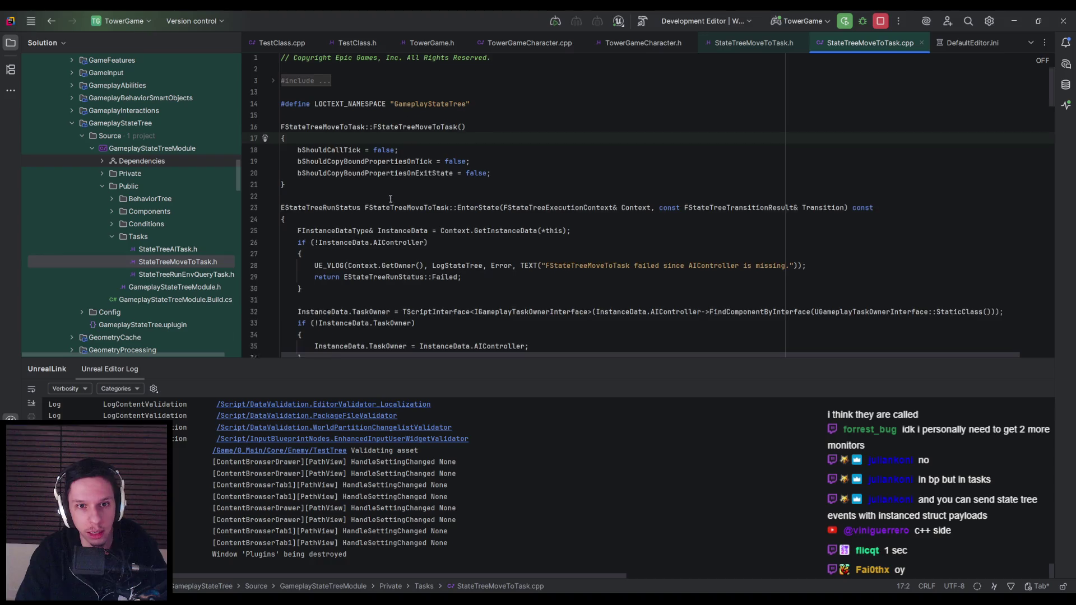
pyautogui.scroll(-1, 386, 186)
pyautogui.scroll(-1, 354, 175)
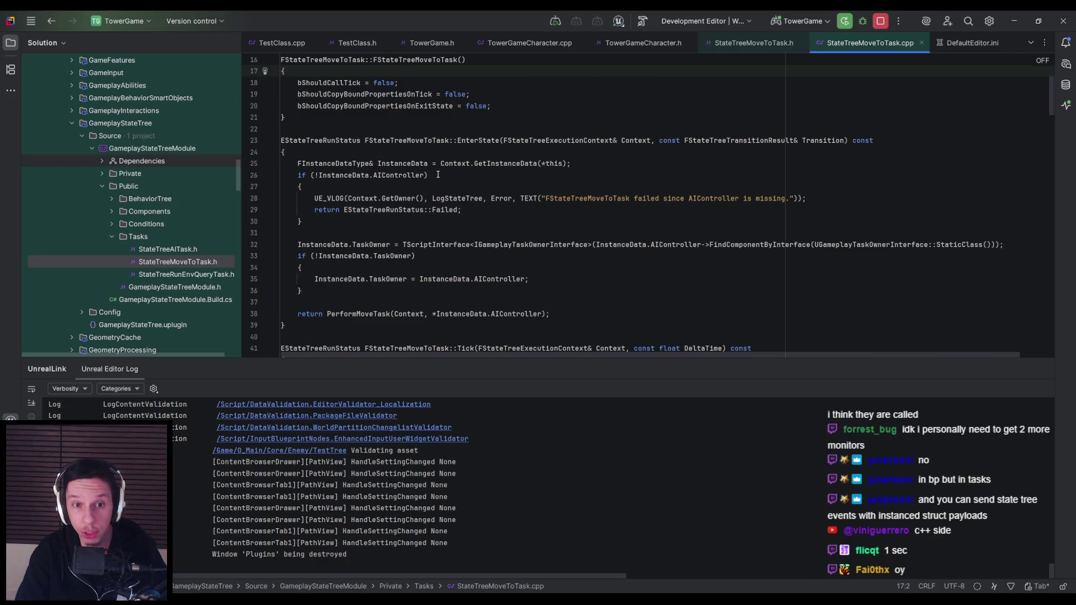
pyautogui.scroll(-1, 473, 211)
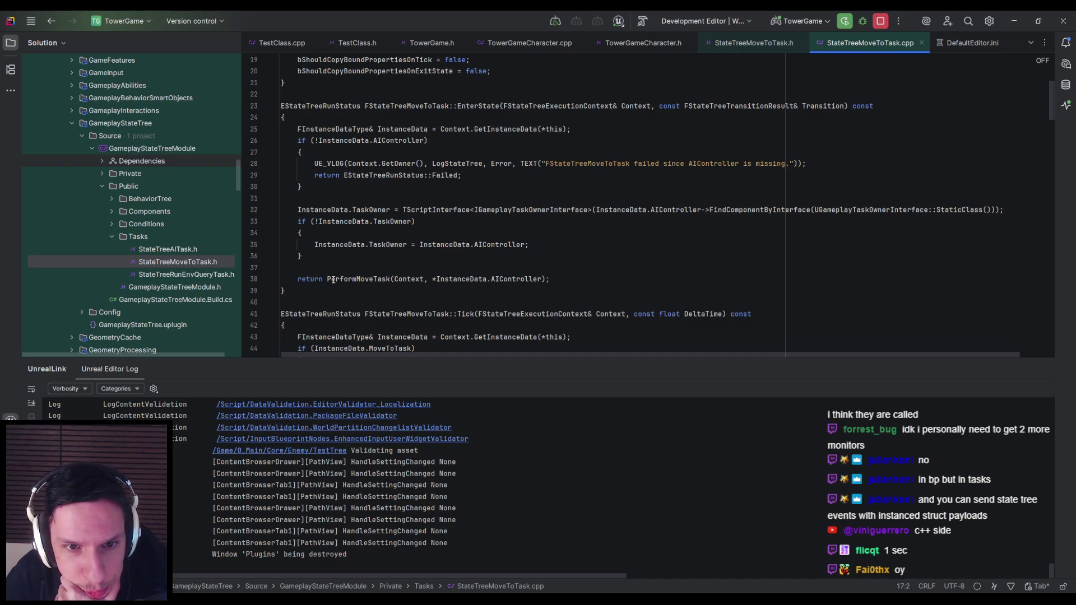
pyautogui.scroll(-2, 341, 263)
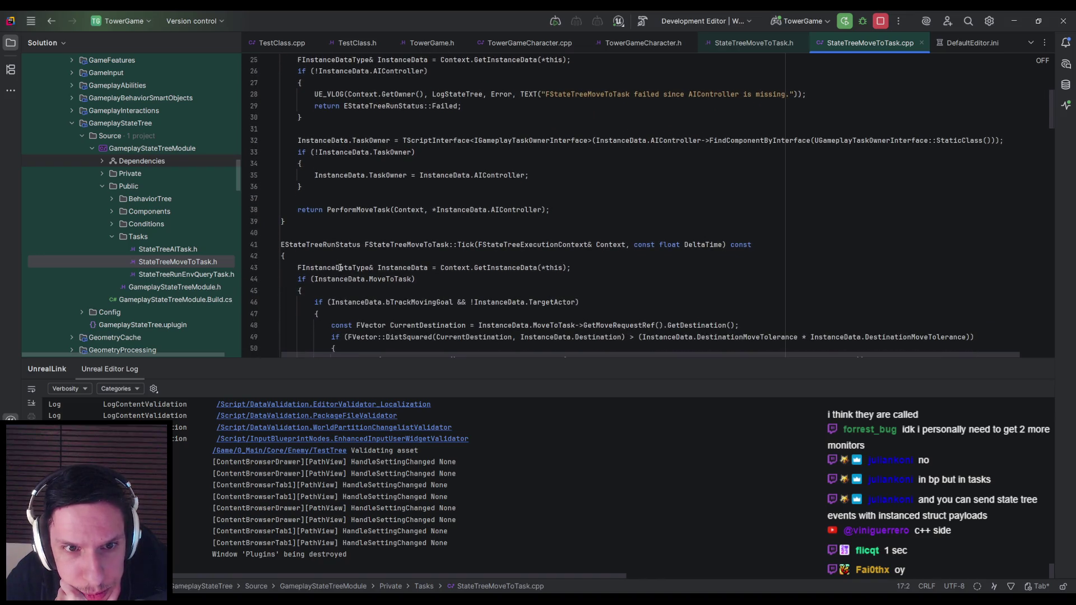
pyautogui.scroll(-2, 340, 268)
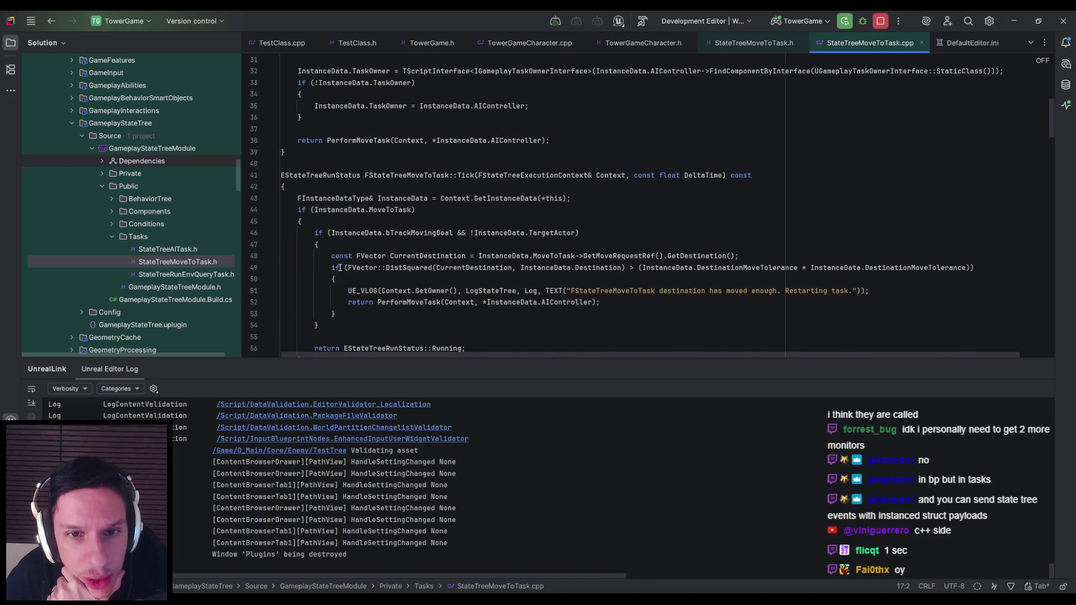
pyautogui.scroll(-2, 340, 268)
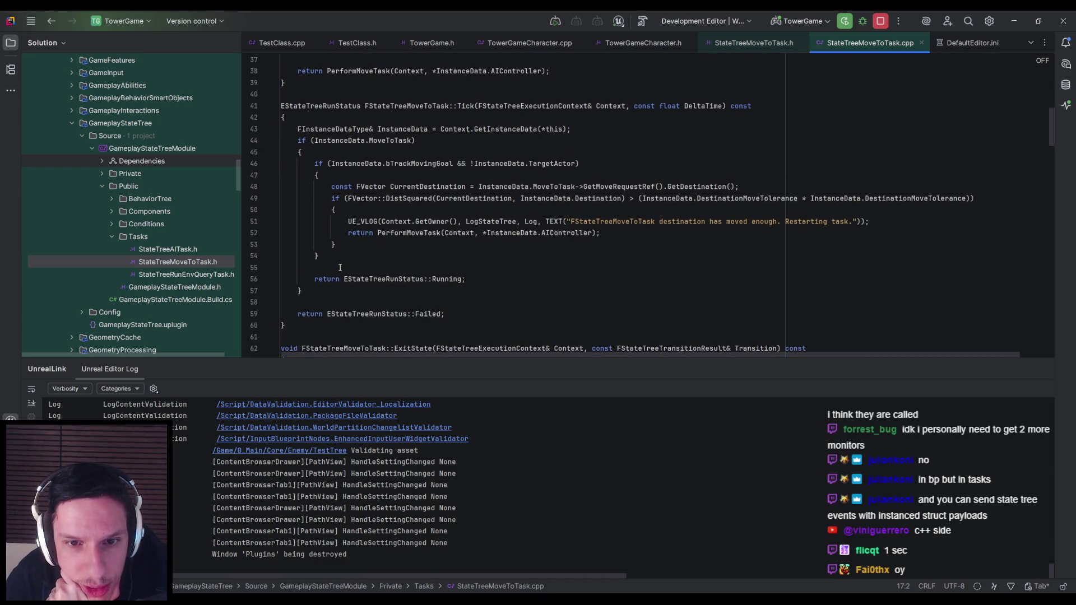
pyautogui.scroll(-1, 340, 267)
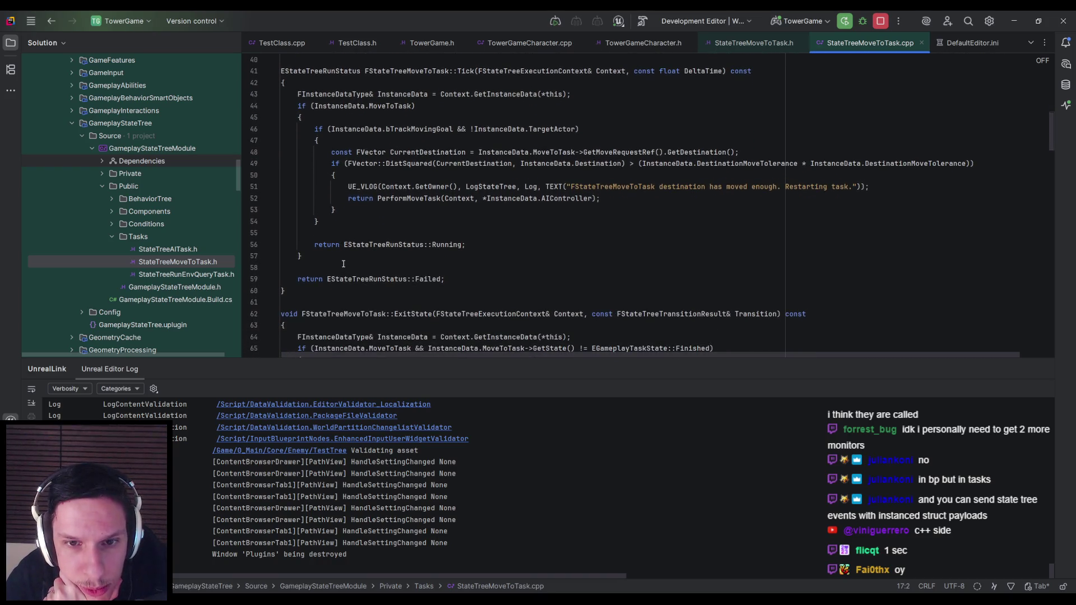
pyautogui.click(328, 280)
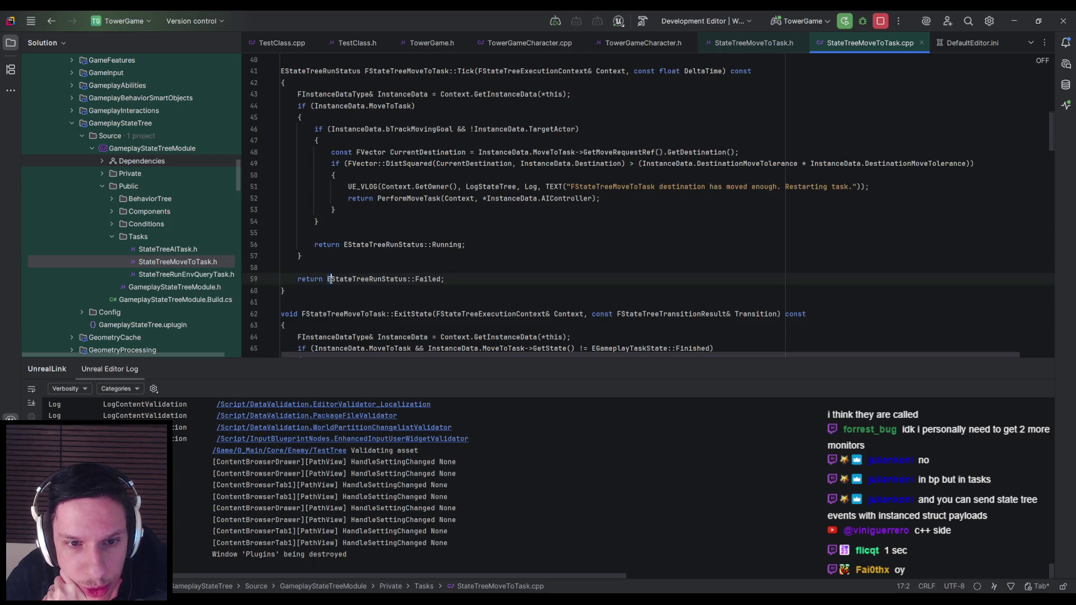
pyautogui.click(448, 280)
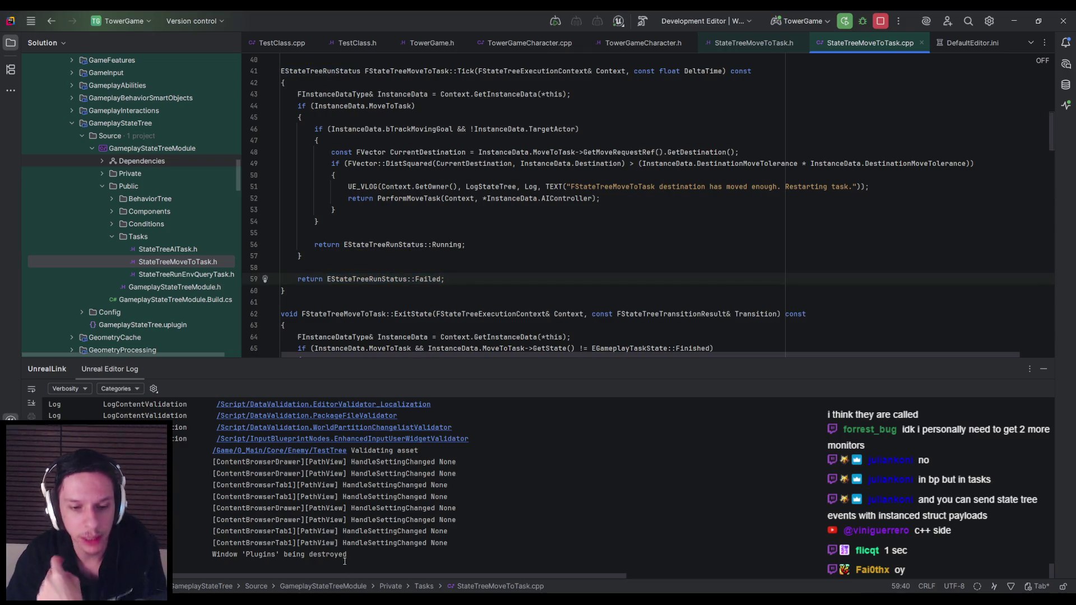
pyautogui.hotkey('alt', 'Tab')
pyautogui.hotkey('alt', 'Tab')
# Create a State Tree Task Blueprint named STT_Test in 0_Main/Core/Enemy and open its graph
pyautogui.click(171, 52)
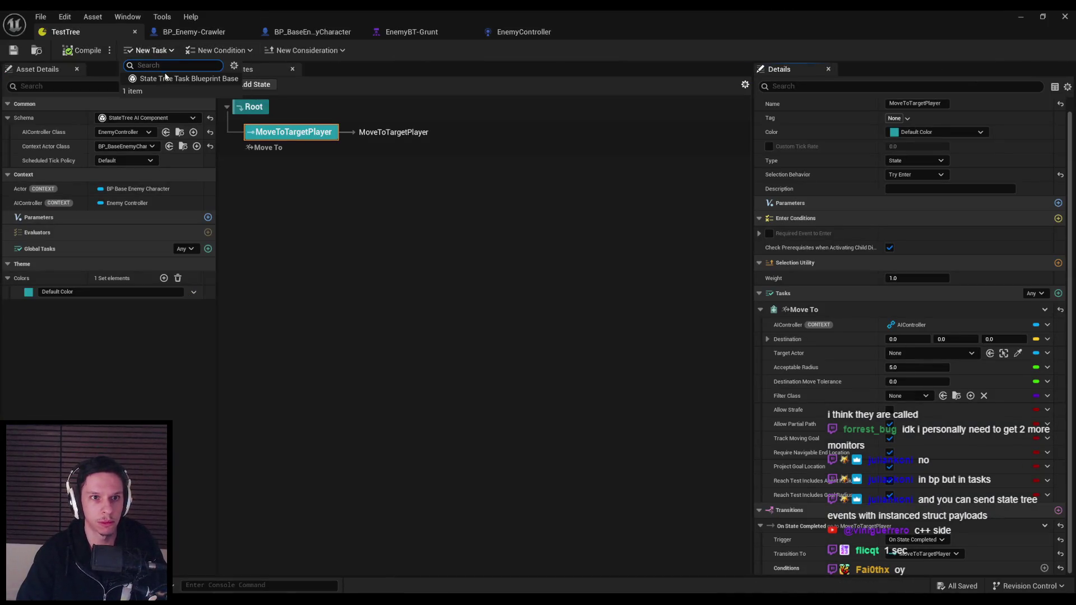
pyautogui.click(166, 78)
pyautogui.write('test')
pyautogui.hotkey('ctrl', 'a')
pyautogui.write('S')
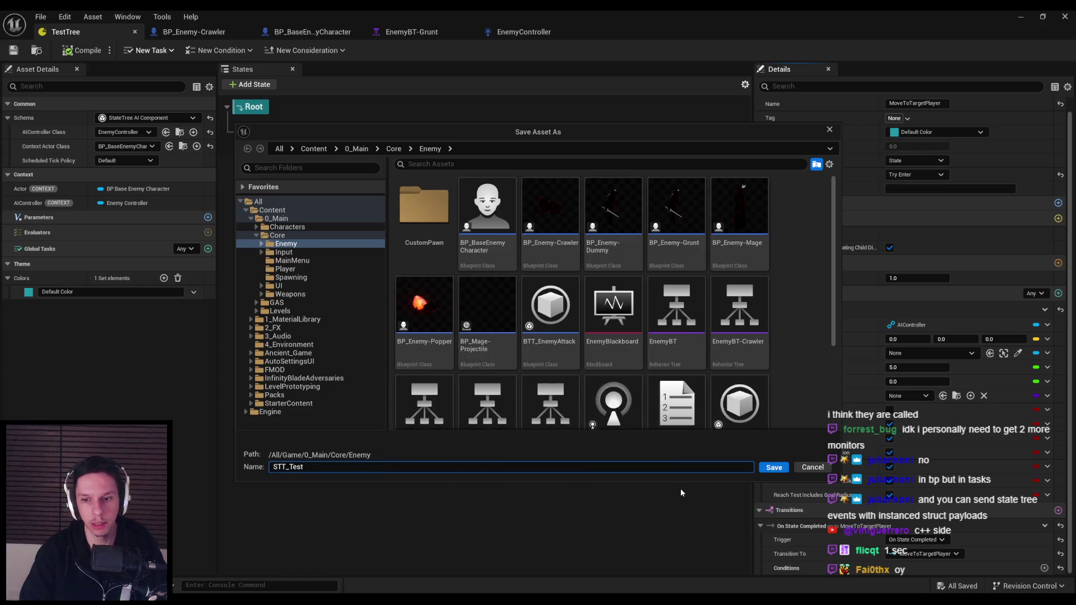
pyautogui.click(773, 467)
pyautogui.rightClick(443, 261)
pyautogui.click(403, 255)
pyautogui.click(115, 135)
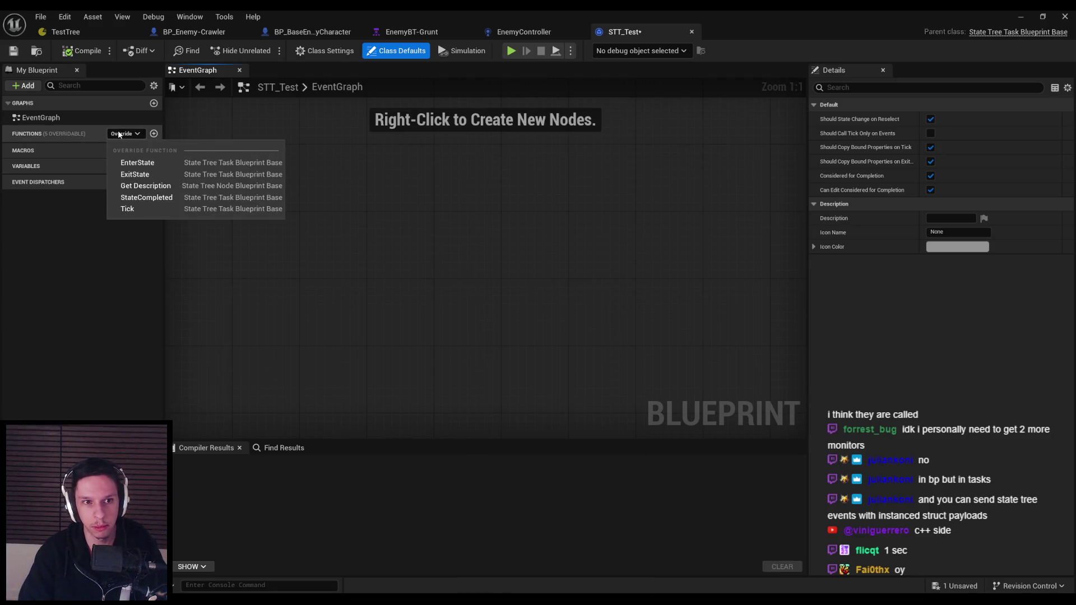
# Search the graph actions for 'state', trying and deleting a Set State node
pyautogui.click(118, 132)
pyautogui.rightClick(415, 260)
pyautogui.write('state')
pyautogui.scroll(-3, 474, 336)
pyautogui.click(470, 391)
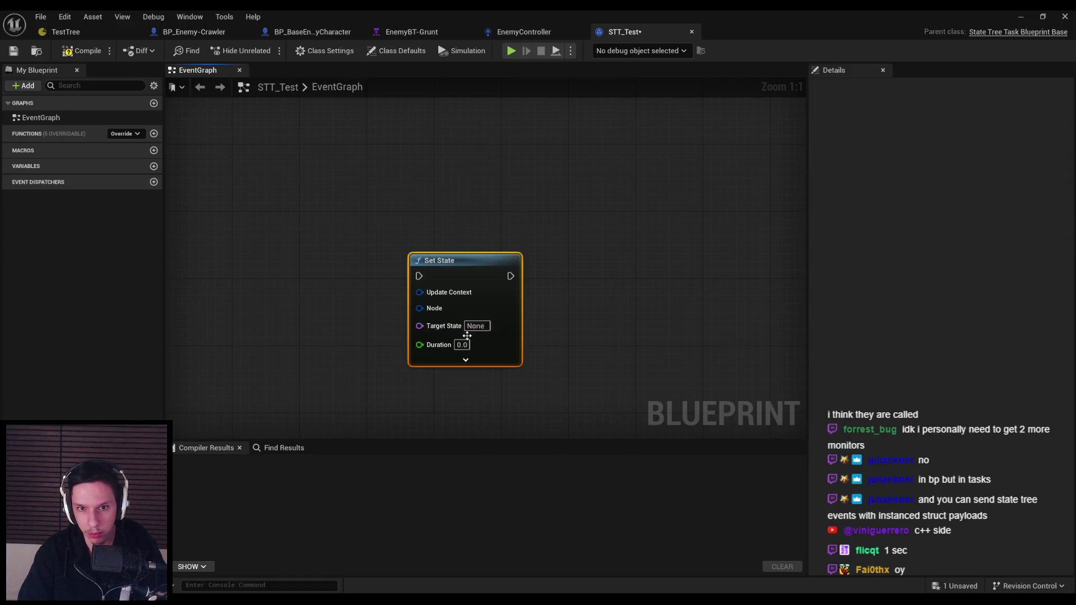
pyautogui.press('Delete')
pyautogui.rightClick(465, 258)
pyautogui.write('st')
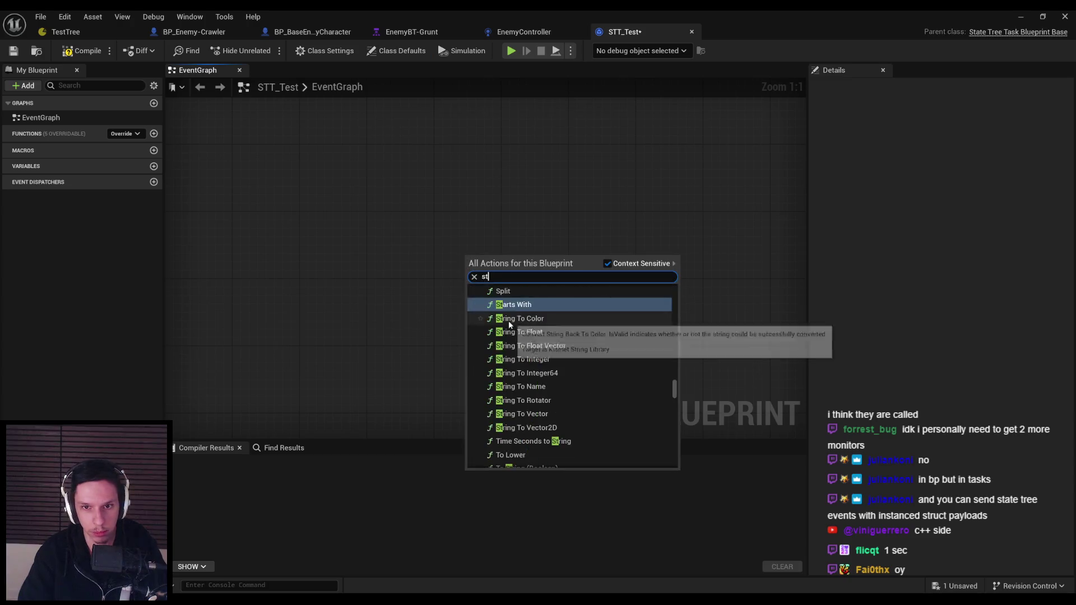
pyautogui.click(439, 260)
pyautogui.rightClick(454, 257)
pyautogui.click(383, 287)
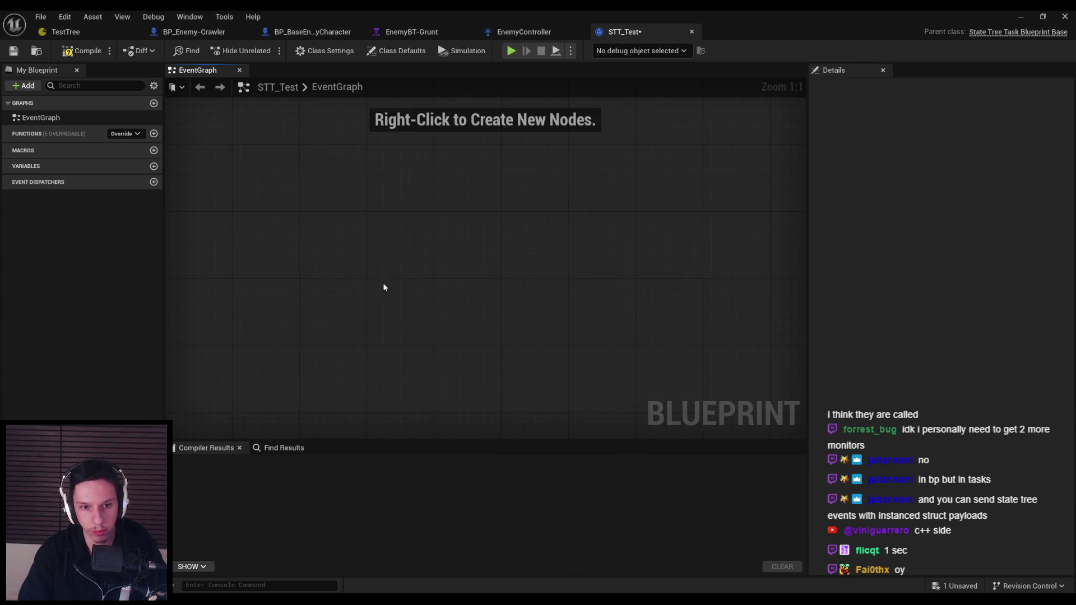
pyautogui.hotkey('alt', 'Tab')
pyautogui.hotkey('alt', 'Tab')
# Look up 'state tree run stat' and 'status' actions without adding any node
pyautogui.rightClick(403, 315)
pyautogui.write('s')
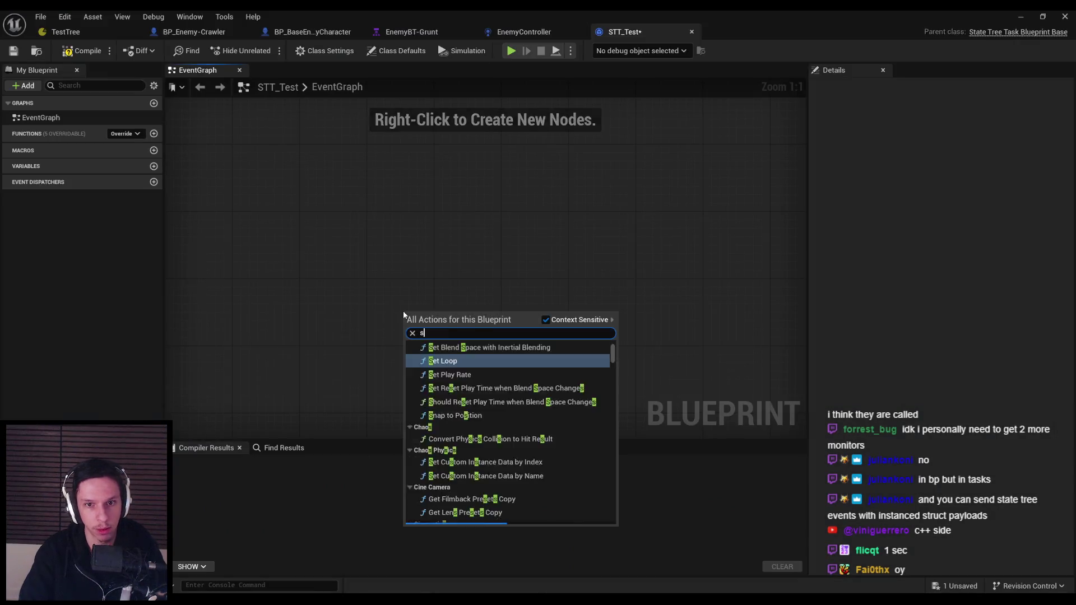
pyautogui.write('tate tree run stat')
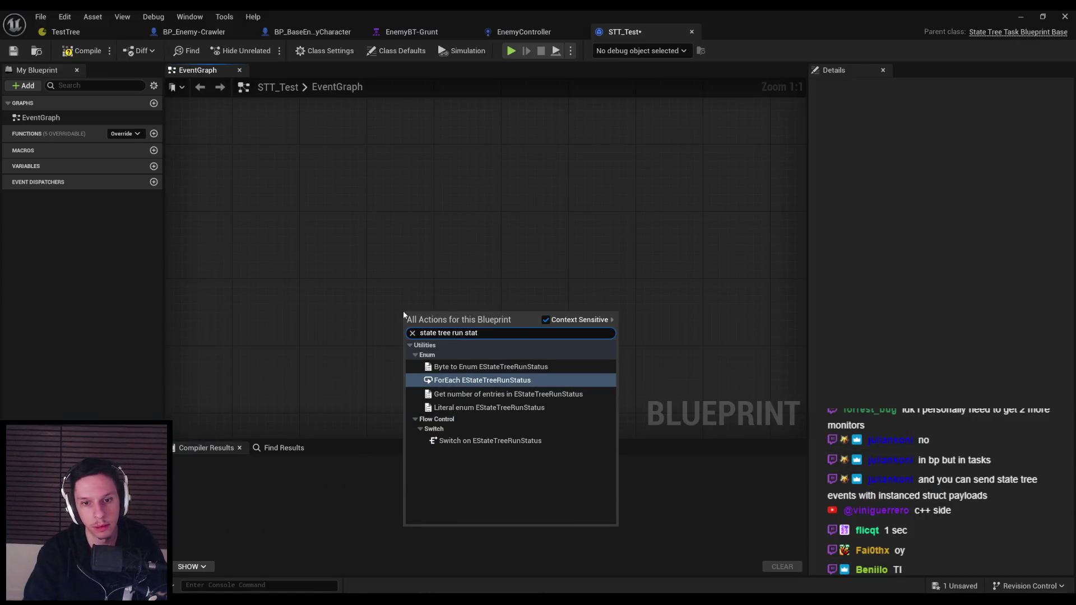
pyautogui.hotkey('ctrl', 'a')
pyautogui.write('status')
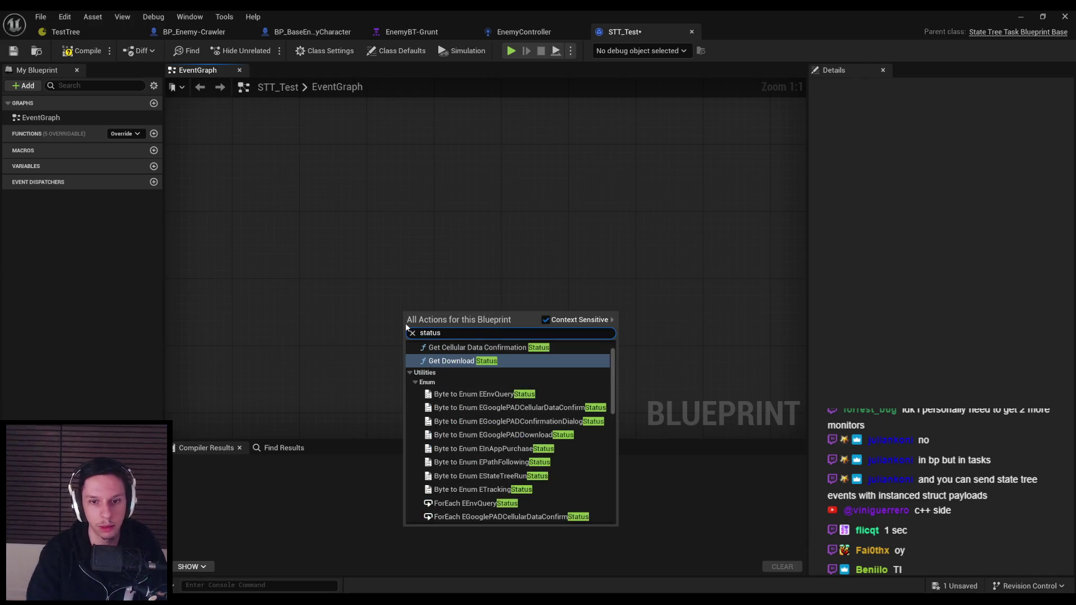
pyautogui.scroll(-6, 536, 430)
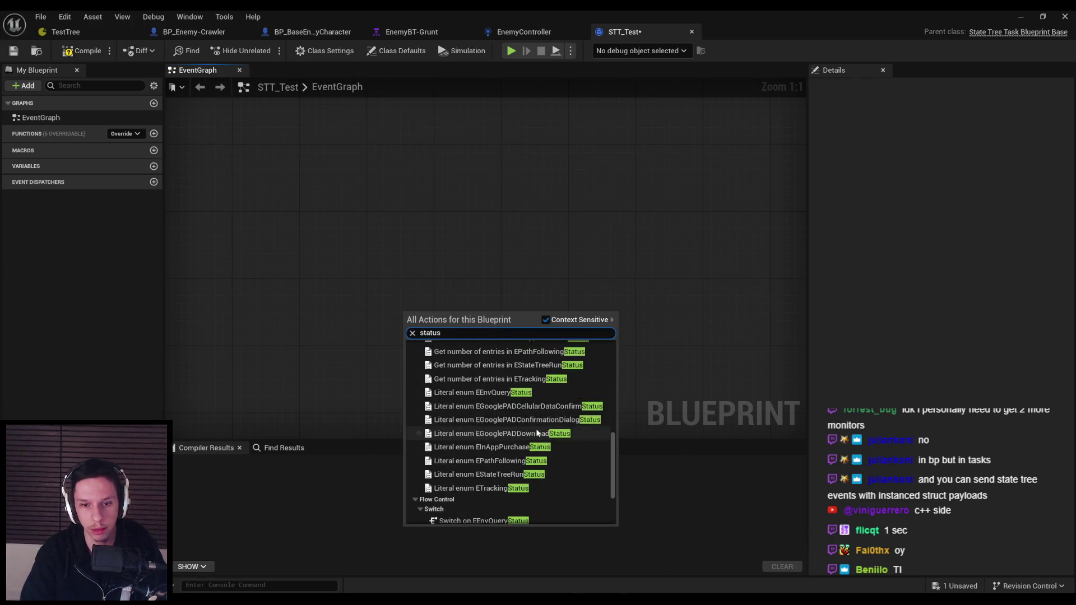
pyautogui.scroll(-1, 536, 432)
pyautogui.press('Escape')
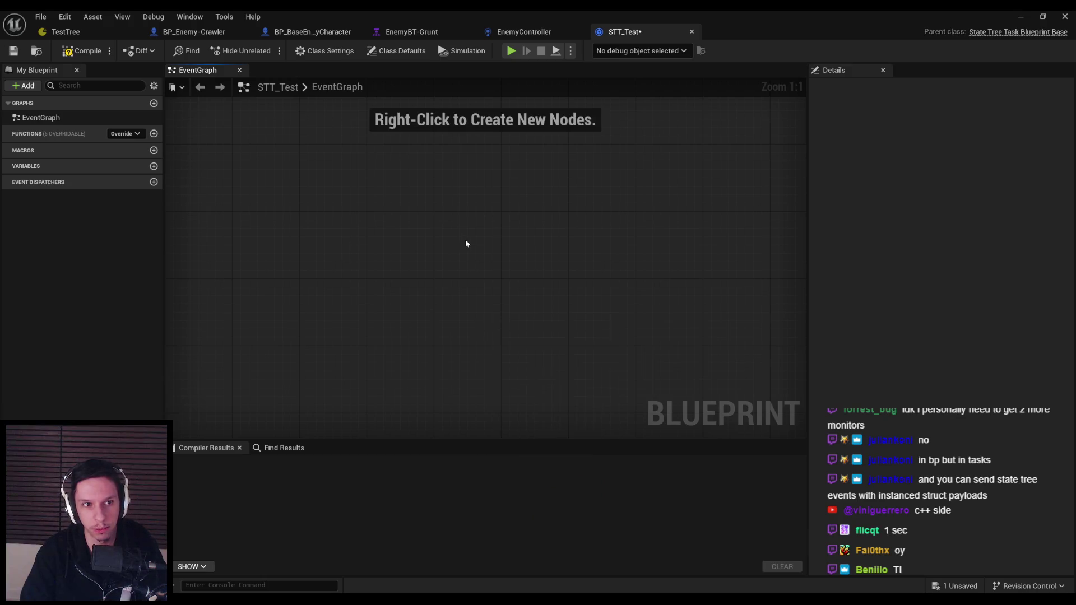
# Adjust My Blueprint view options and show the overridable task functions
pyautogui.click(154, 86)
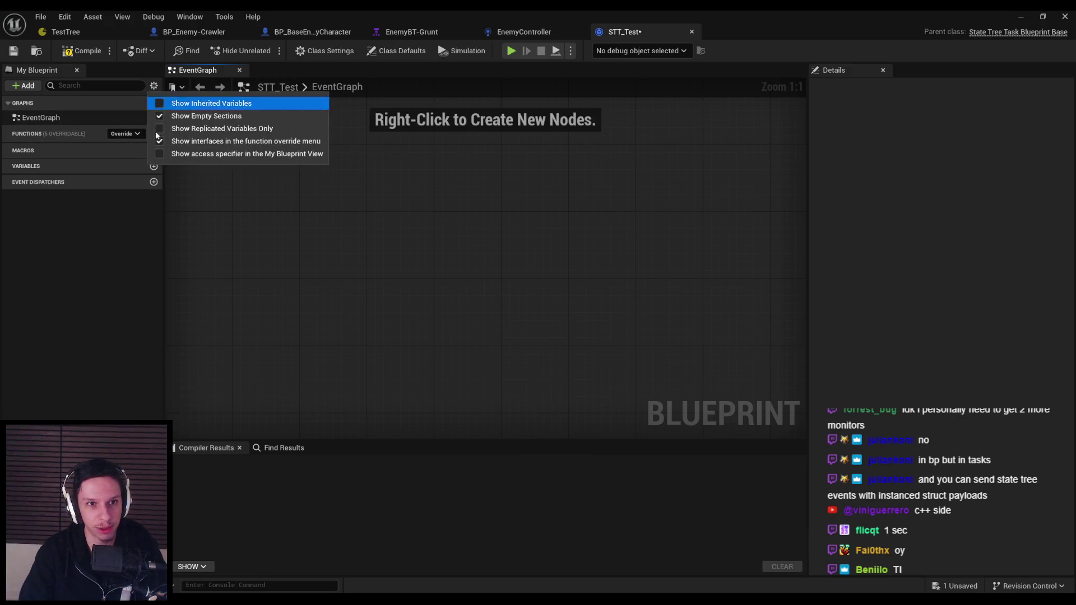
pyautogui.click(159, 103)
pyautogui.click(160, 129)
pyautogui.click(160, 129)
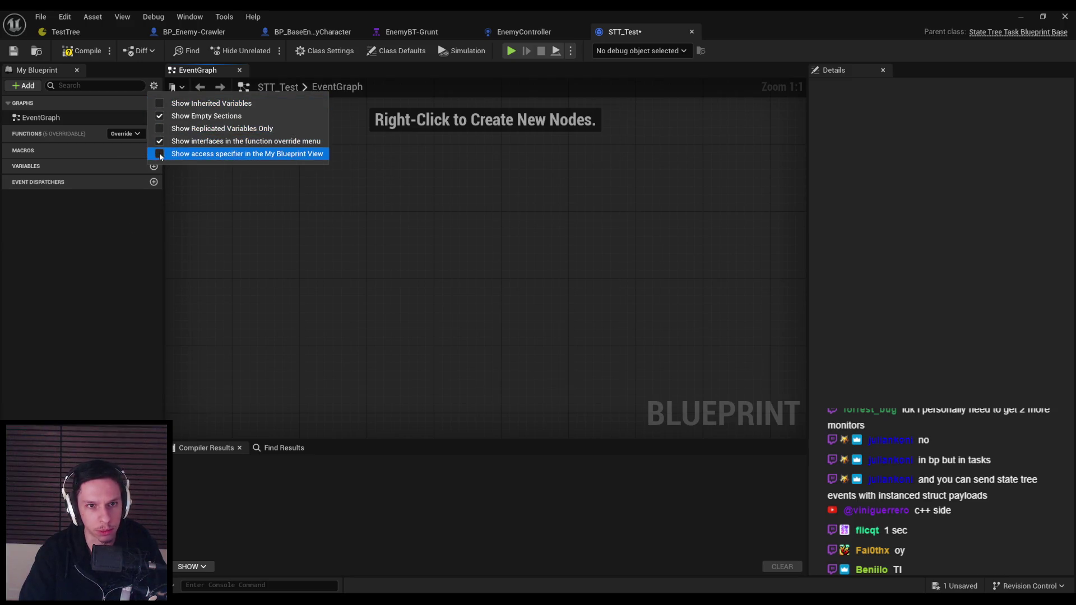
pyautogui.click(134, 241)
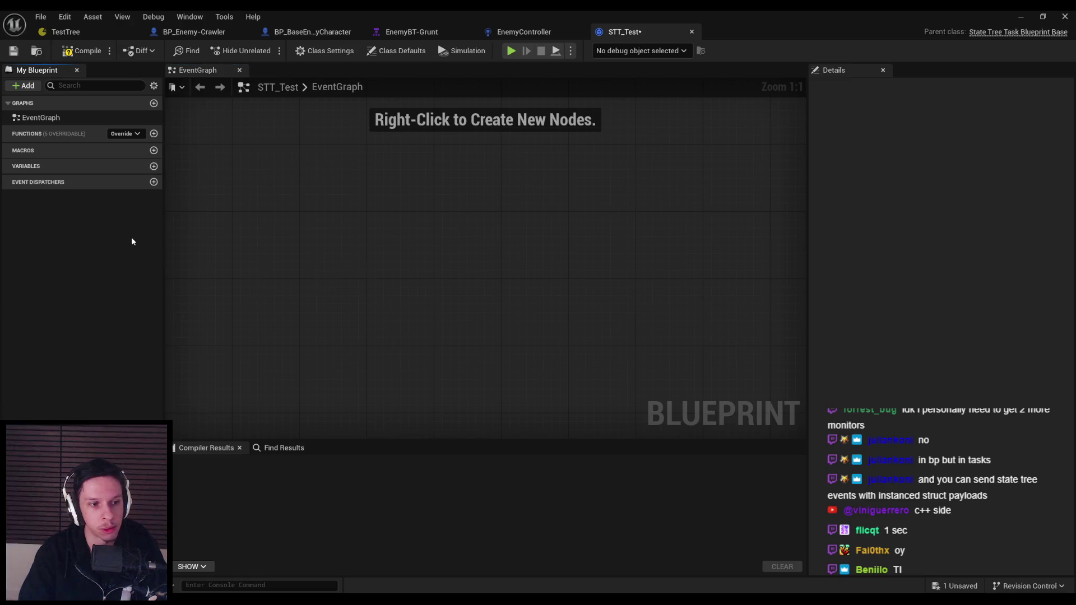
pyautogui.click(130, 134)
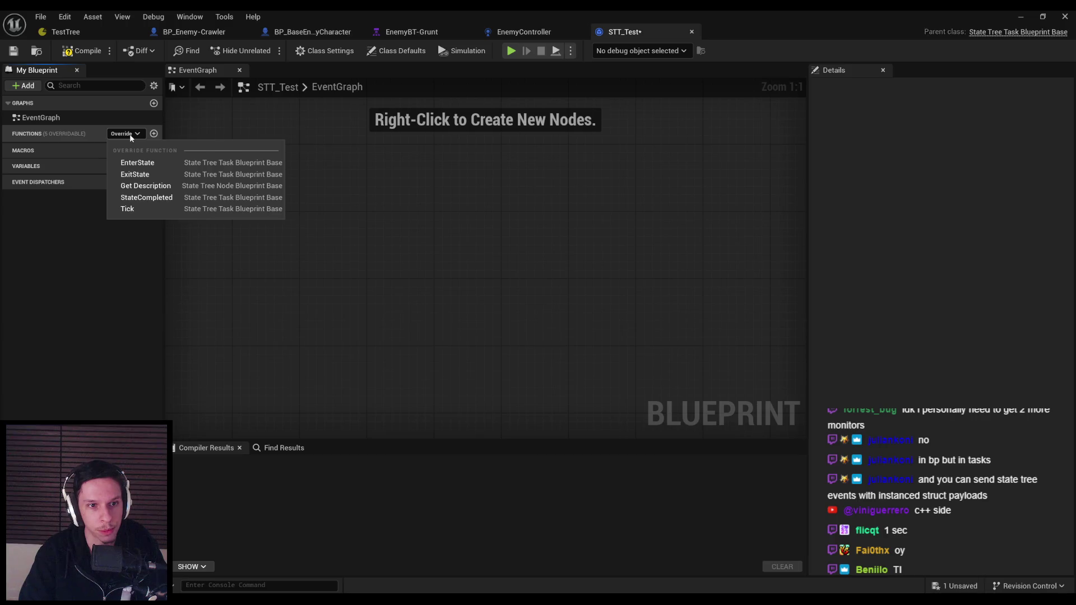
# Try the StateCompleted override, delete it, and add a Finish Task node instead
pyautogui.click(143, 198)
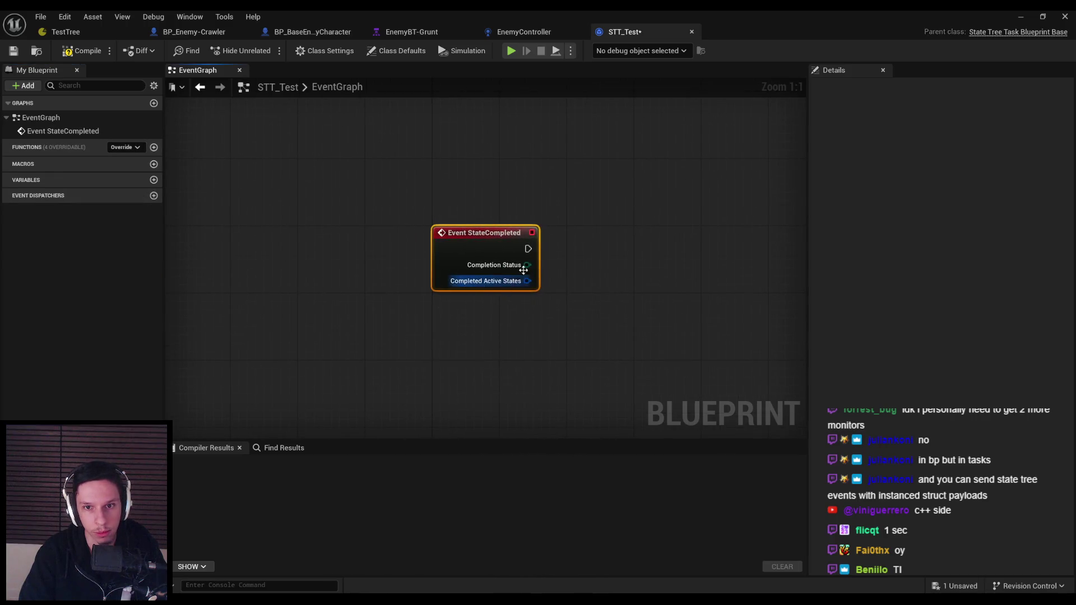
pyautogui.moveTo(526, 264)
pyautogui.mouseDown()
pyautogui.moveTo(596, 305)
pyautogui.moveTo(590, 292)
pyautogui.moveTo(445, 297)
pyautogui.mouseUp()
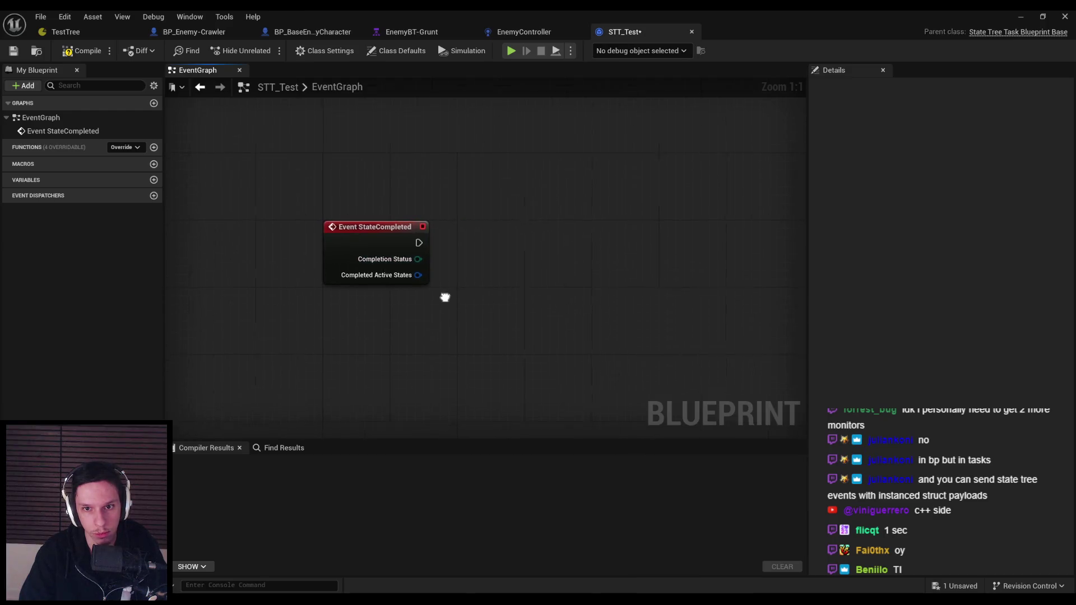
pyautogui.click(392, 228)
pyautogui.press('Delete')
pyautogui.rightClick(456, 236)
pyautogui.write('complete state')
pyautogui.write('state')
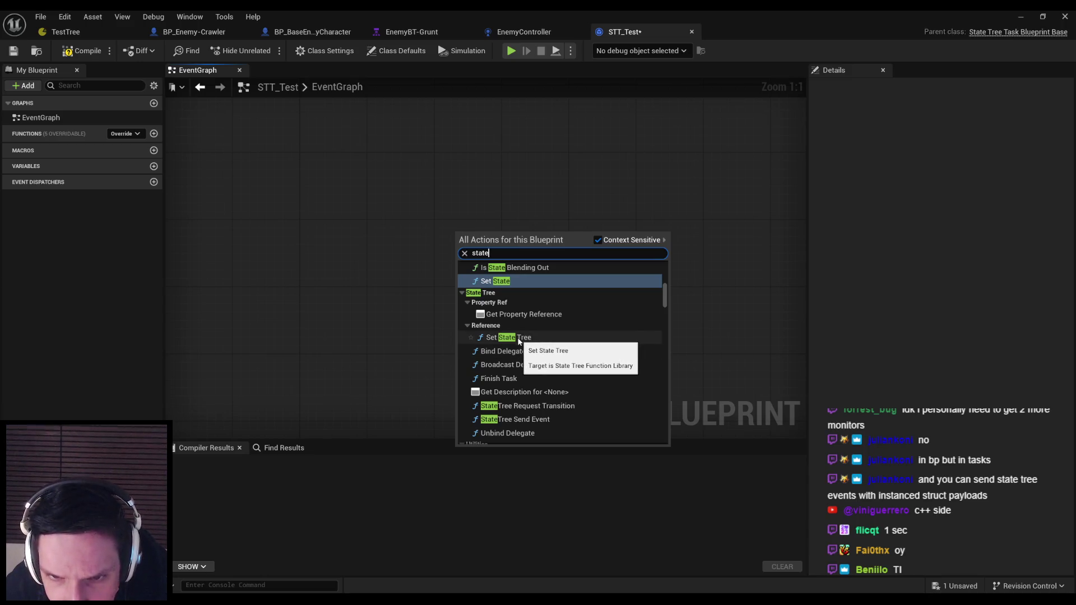
pyautogui.click(511, 379)
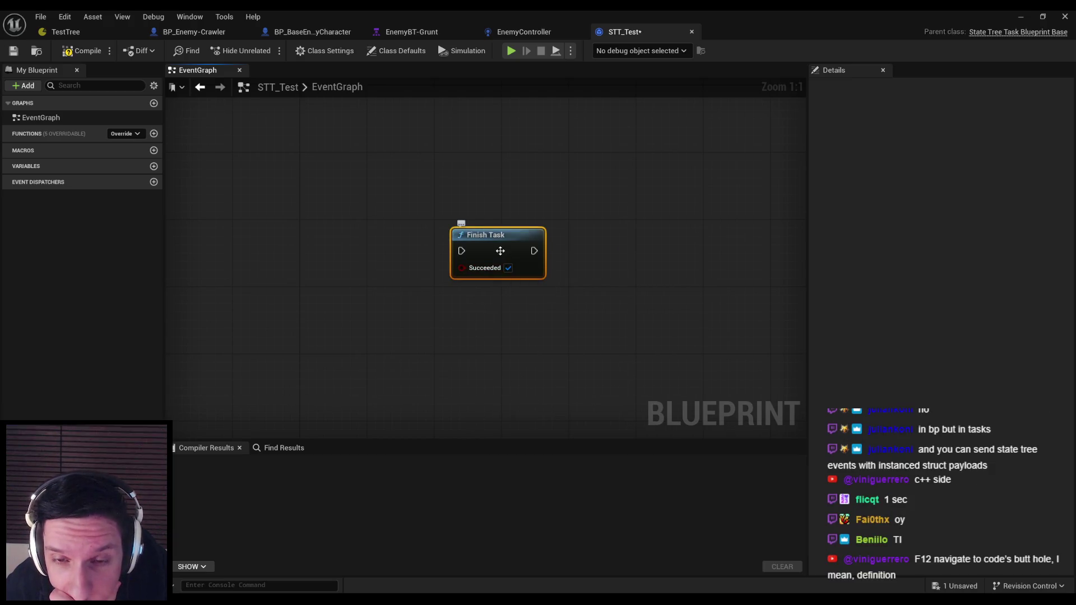
pyautogui.hotkey('ctrl', 'Tab')
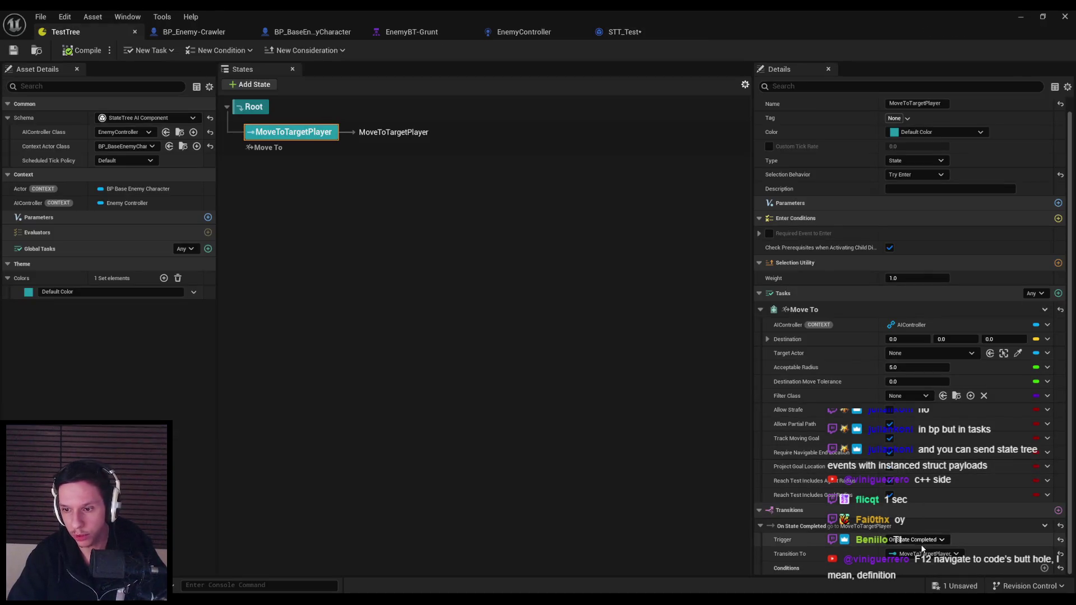
# Check the transition Trigger choices without changing them, then go back to STT_Test
pyautogui.click(918, 539)
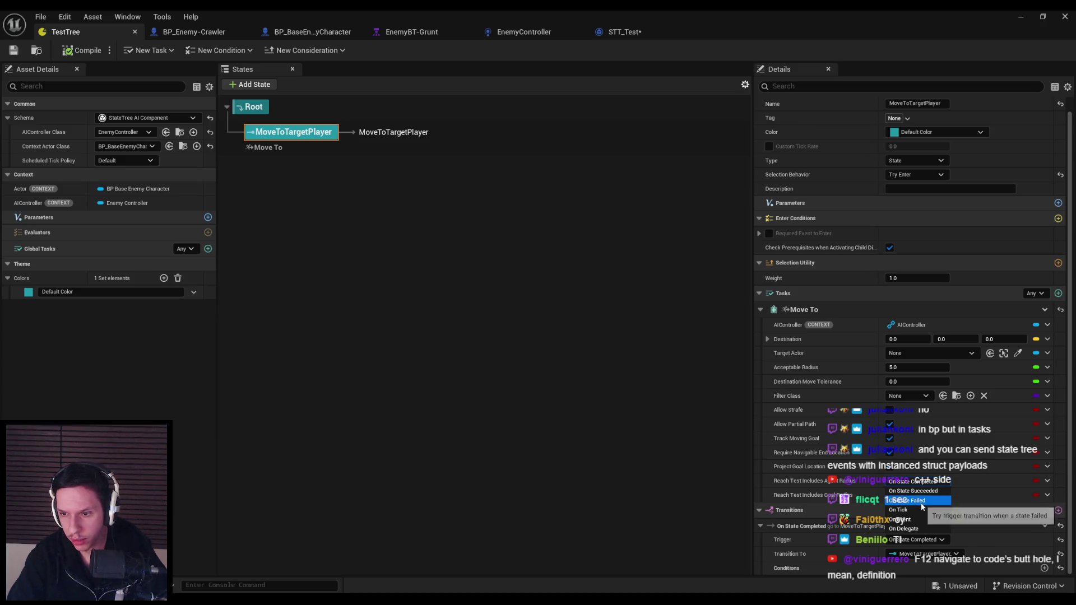
pyautogui.click(549, 443)
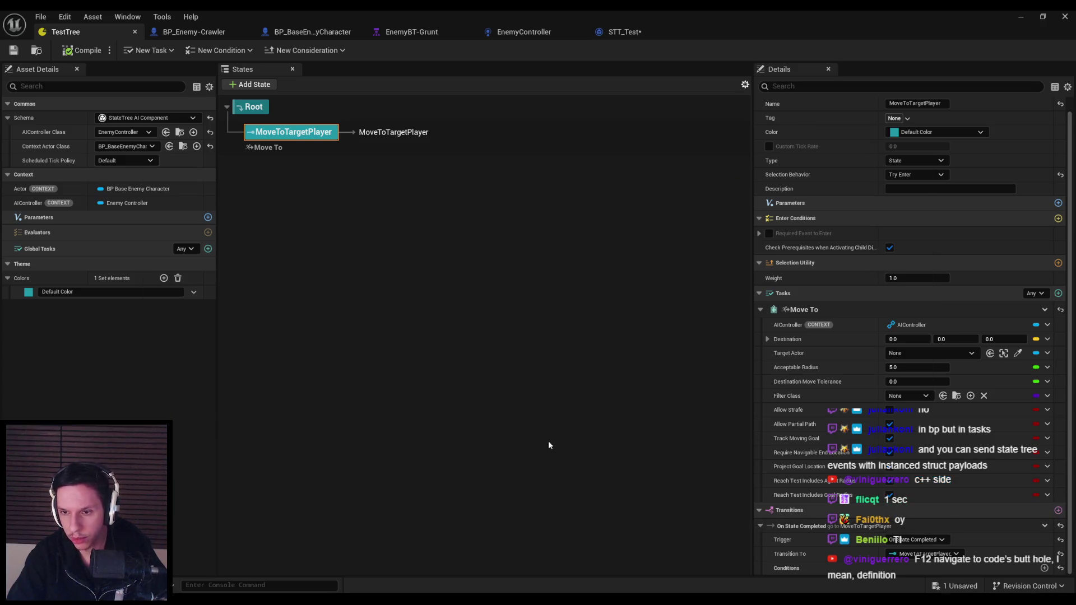
pyautogui.click(470, 536)
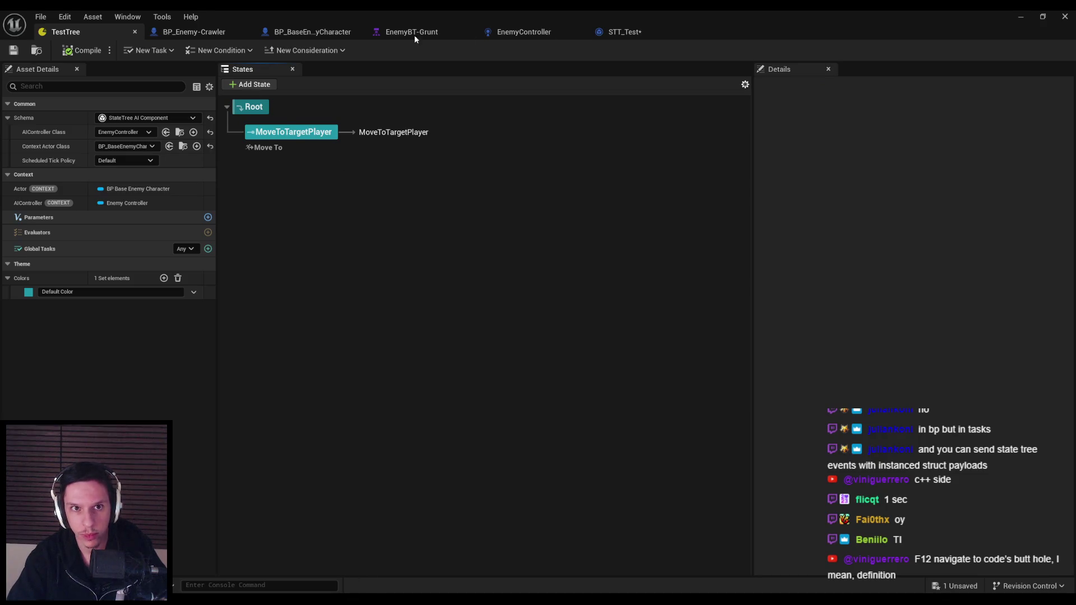
pyautogui.click(622, 32)
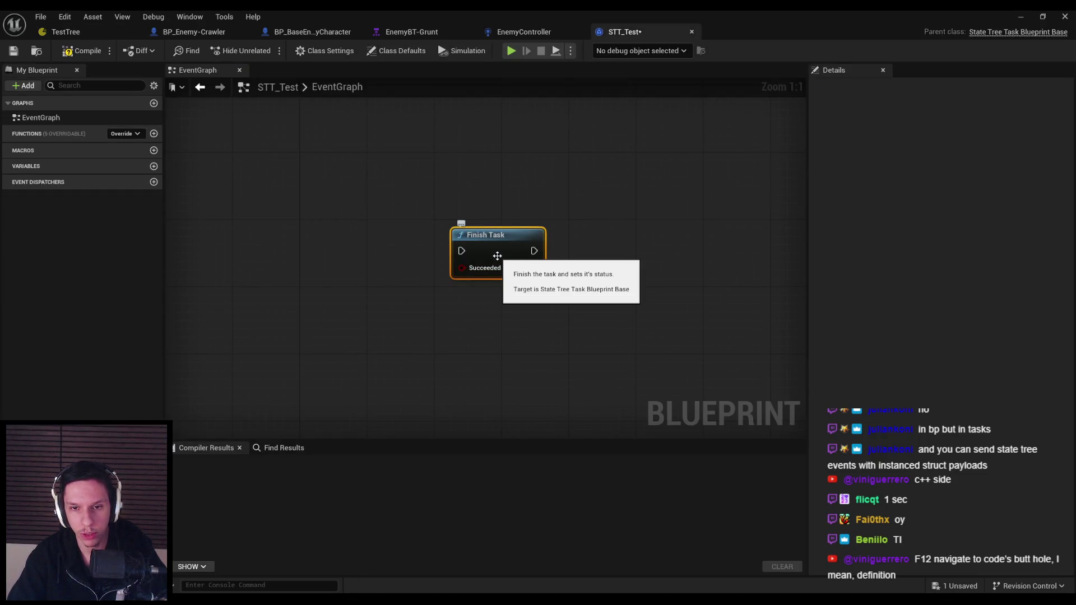
pyautogui.rightClick(485, 333)
pyautogui.write('complete')
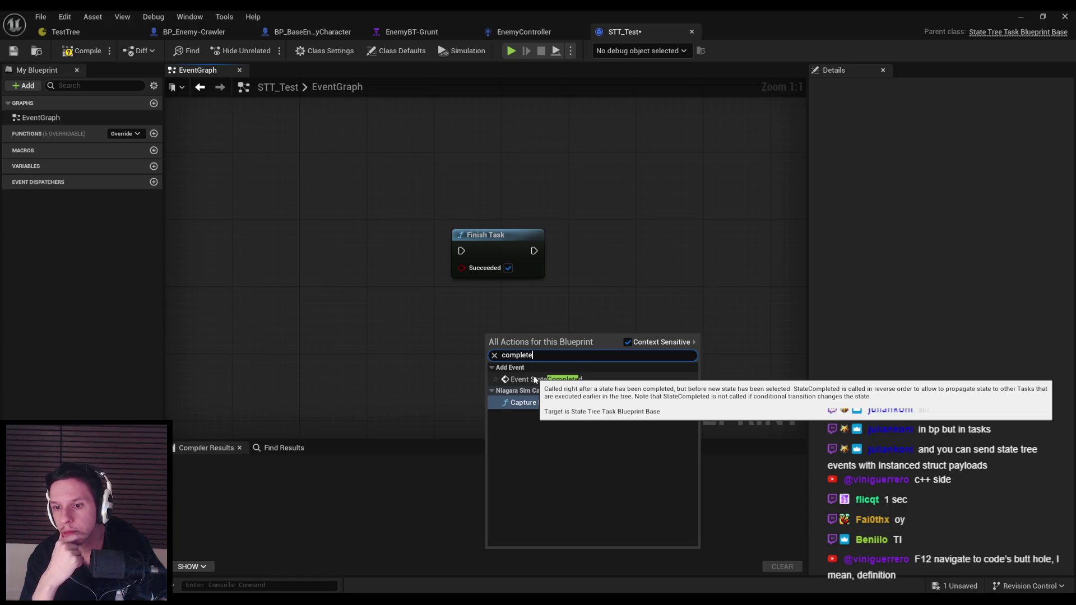
pyautogui.press('Escape')
pyautogui.rightClick(432, 324)
pyautogui.write('t')
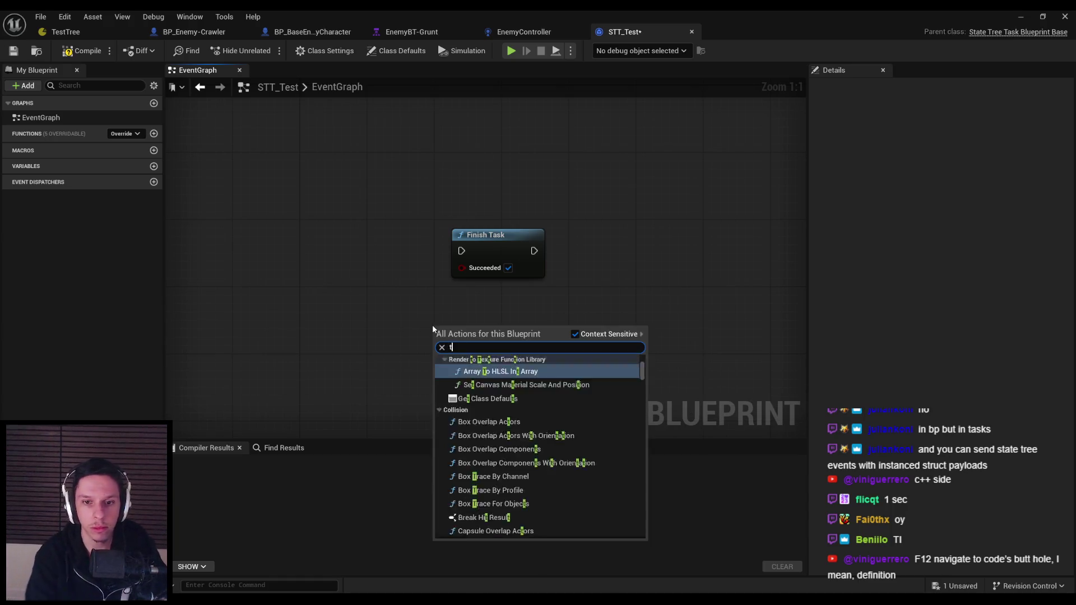
pyautogui.write('ransition\\')
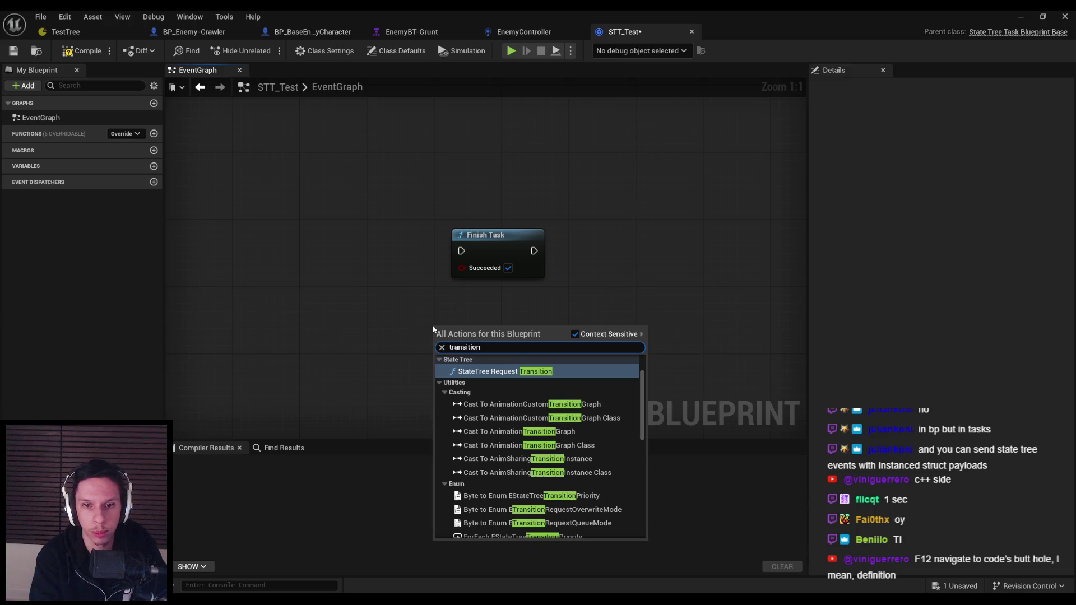
pyautogui.press('BackSpace')
pyautogui.click(493, 372)
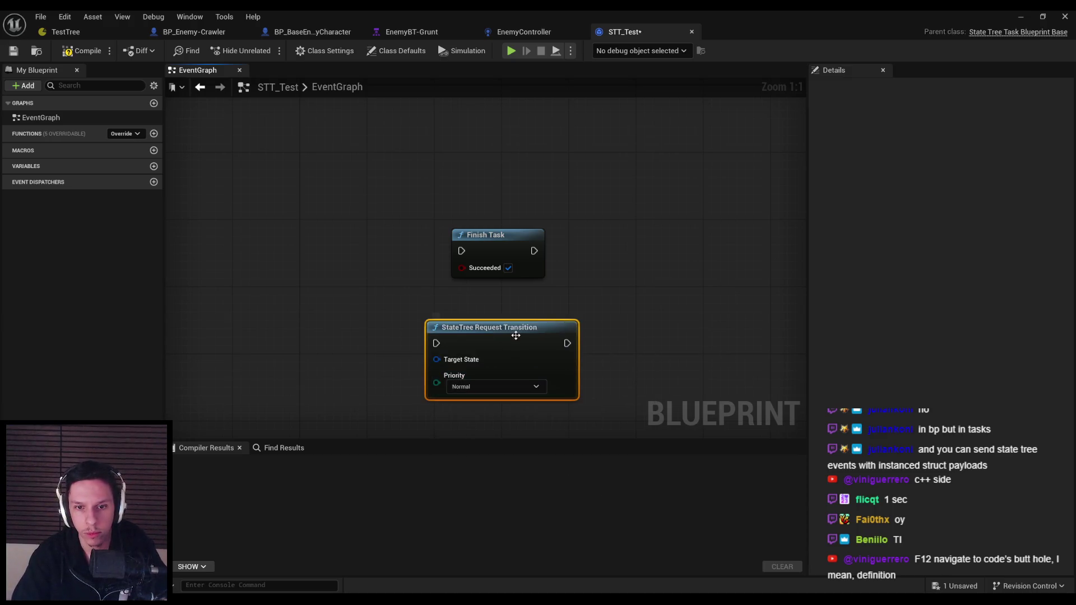
pyautogui.moveTo(464, 339); pyautogui.dragTo(433, 325)
pyautogui.press('Delete')
pyautogui.rightClick(433, 324)
pyautogui.write('state tree')
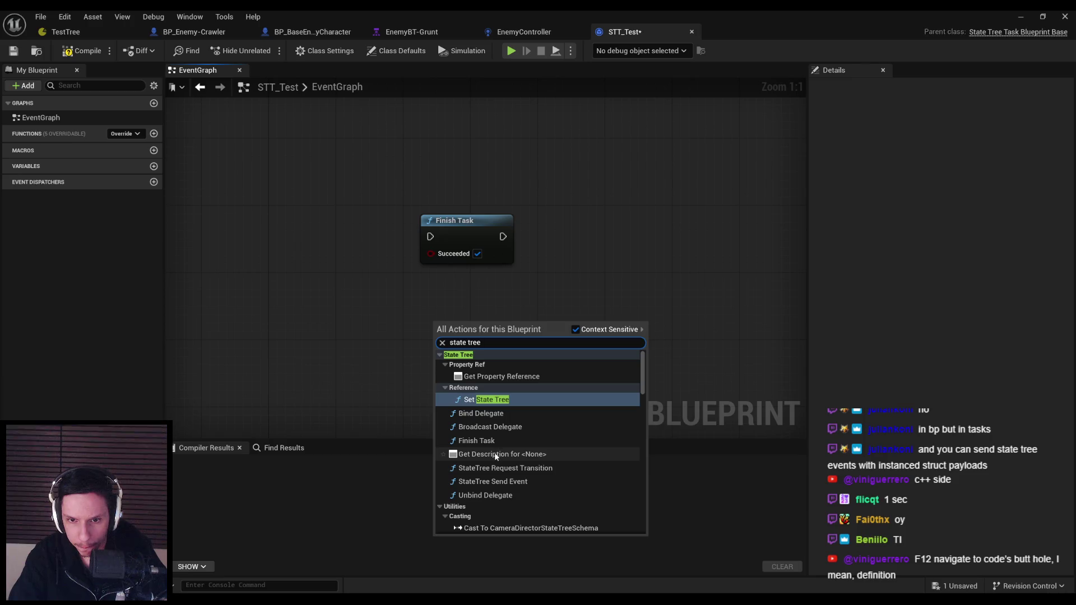
pyautogui.click(495, 455)
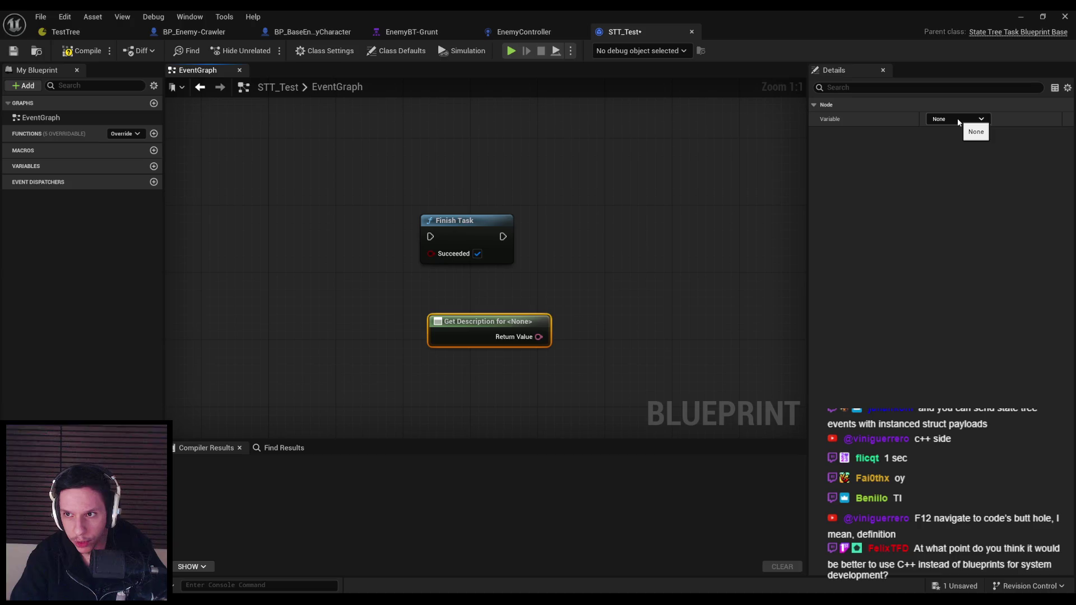
pyautogui.moveTo(605, 380); pyautogui.dragTo(361, 295)
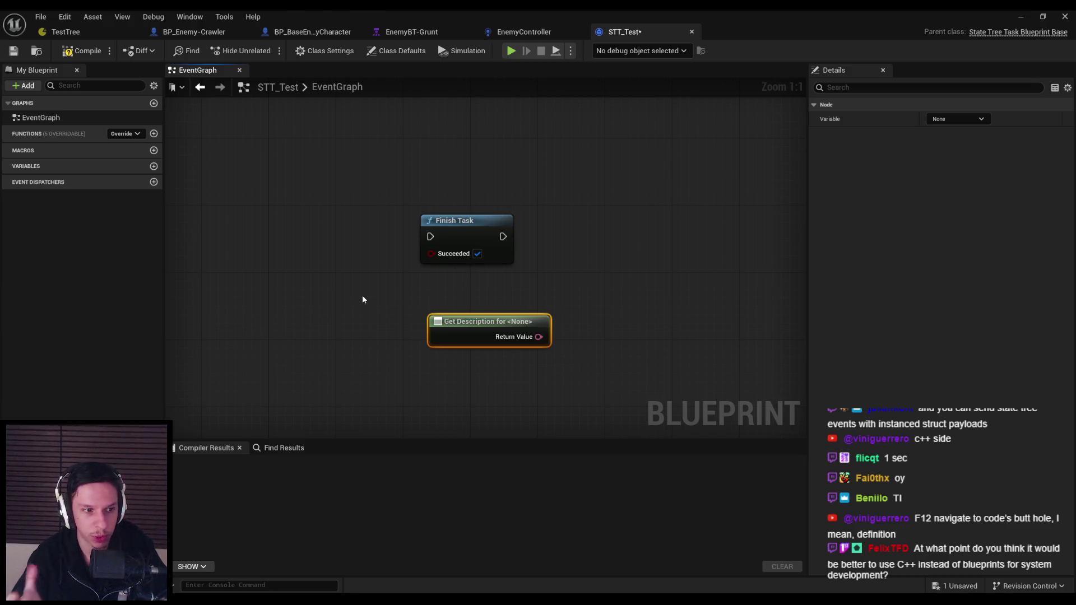
pyautogui.press('Delete')
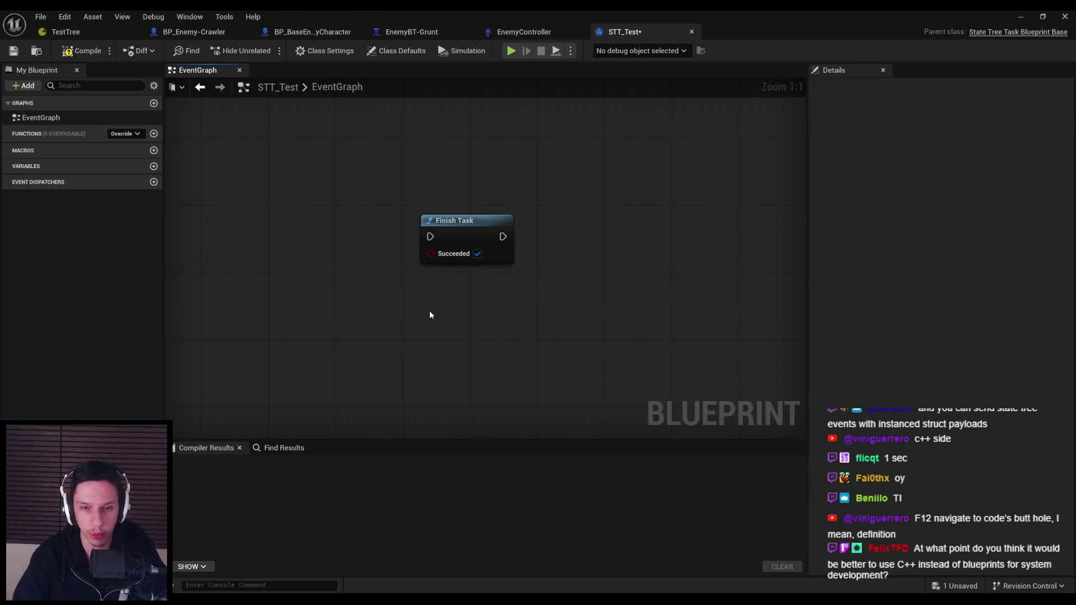
# Add a StateTree Send Event node fed by a Make State Tree Event in STT_Test
pyautogui.rightClick(423, 307)
pyautogui.press('Escape')
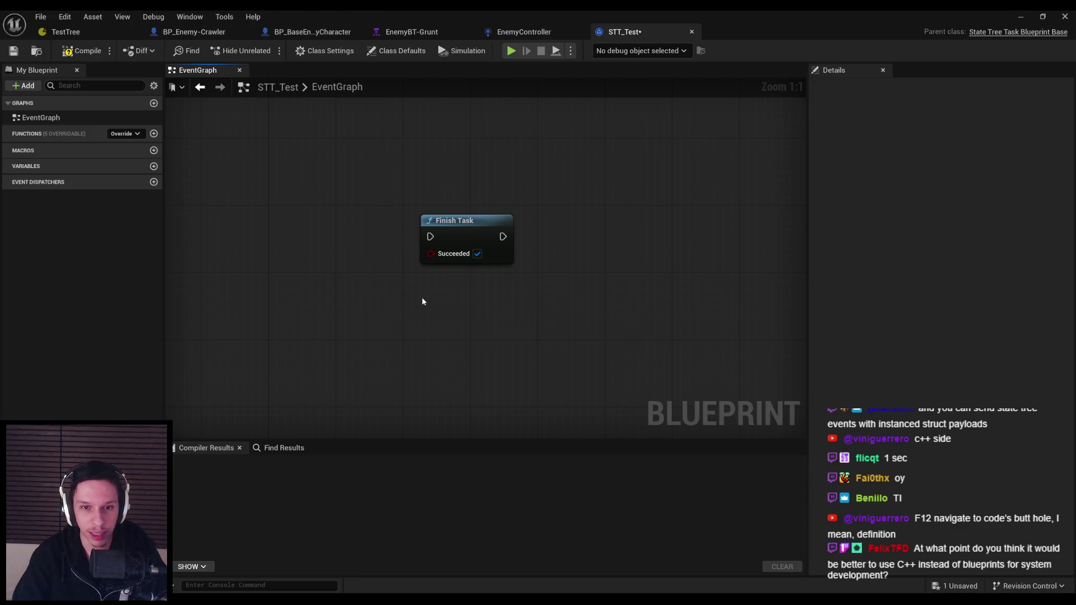
pyautogui.rightClick(422, 302)
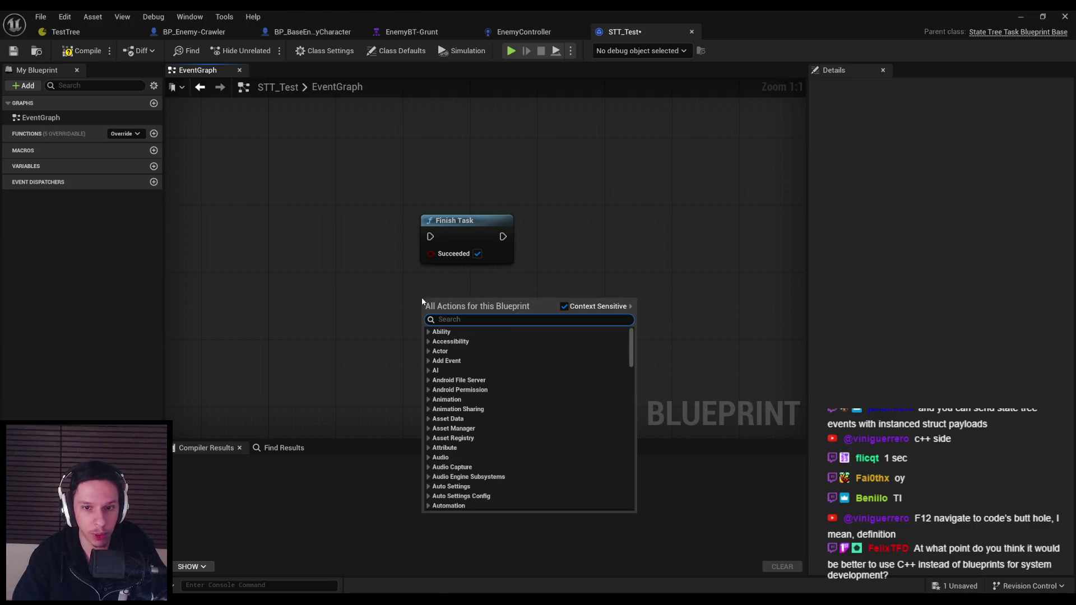
pyautogui.write('state tree')
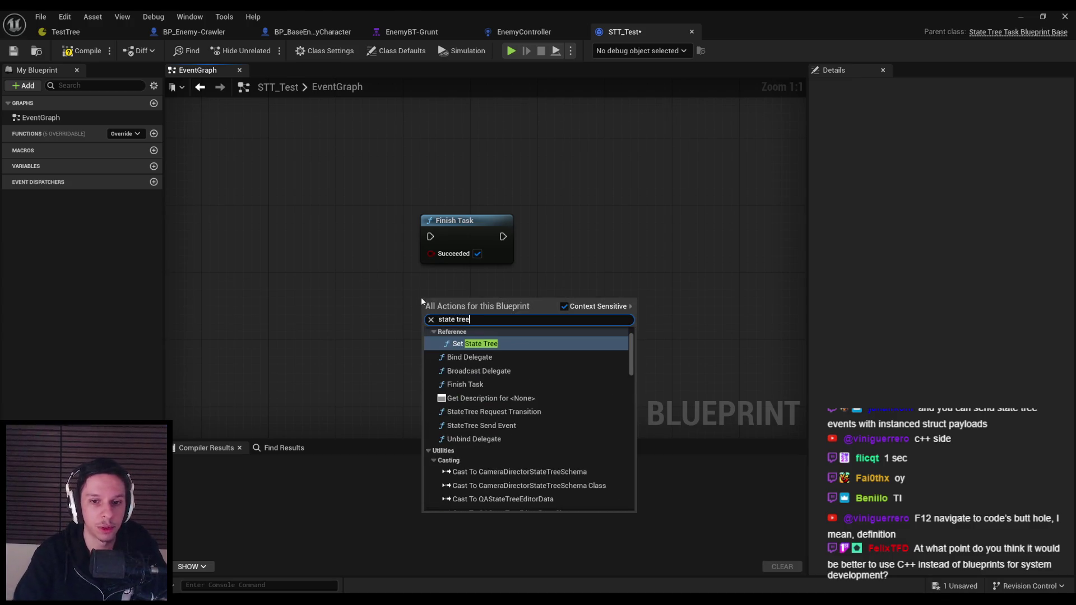
pyautogui.scroll(-10, 451, 431)
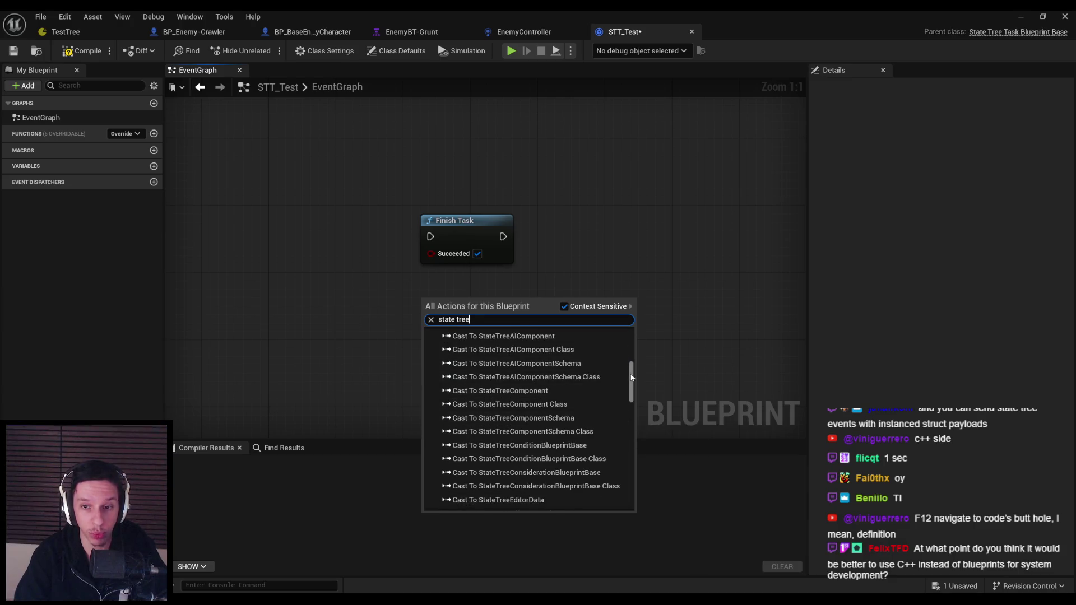
pyautogui.moveTo(631, 464)
pyautogui.mouseDown()
pyautogui.moveTo(631, 479)
pyautogui.moveTo(630, 336)
pyautogui.mouseUp()
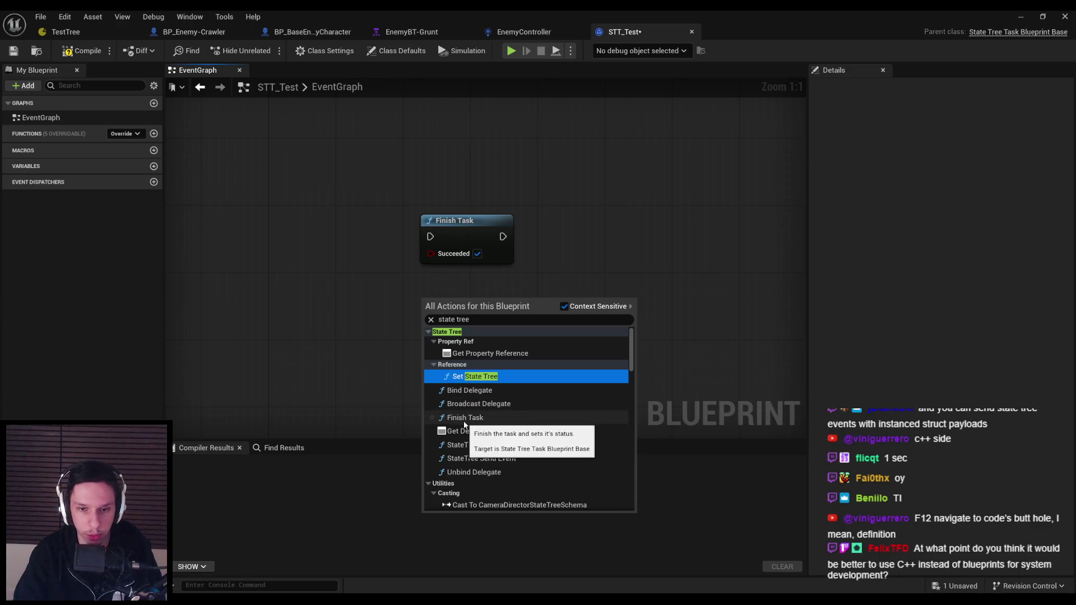
pyautogui.click(476, 459)
pyautogui.moveTo(431, 328)
pyautogui.mouseDown()
pyautogui.moveTo(362, 367)
pyautogui.moveTo(324, 355)
pyautogui.mouseUp()
pyautogui.click(417, 469)
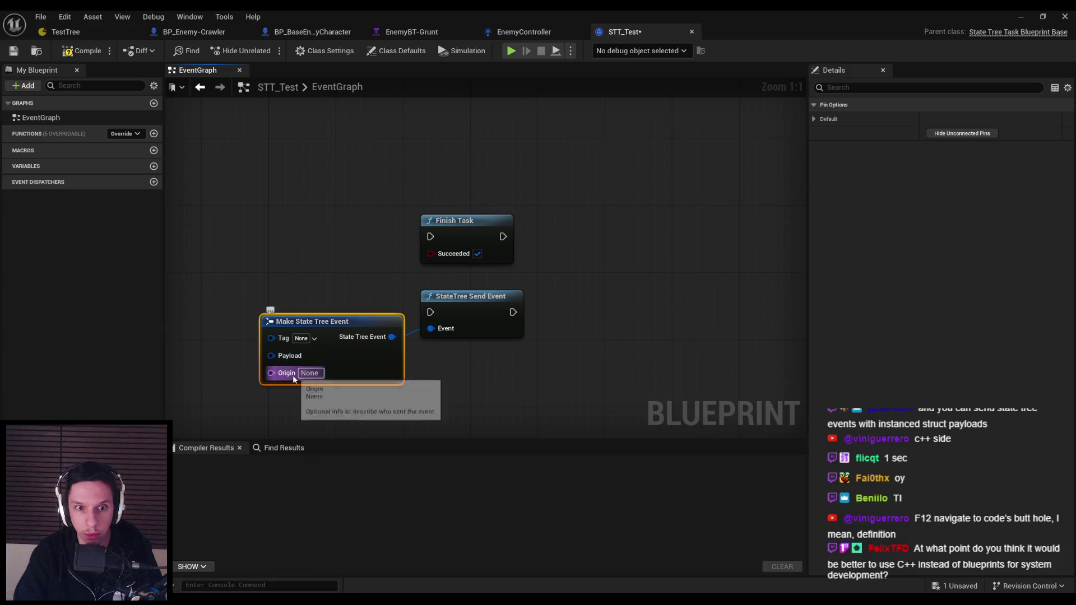
pyautogui.click(304, 344)
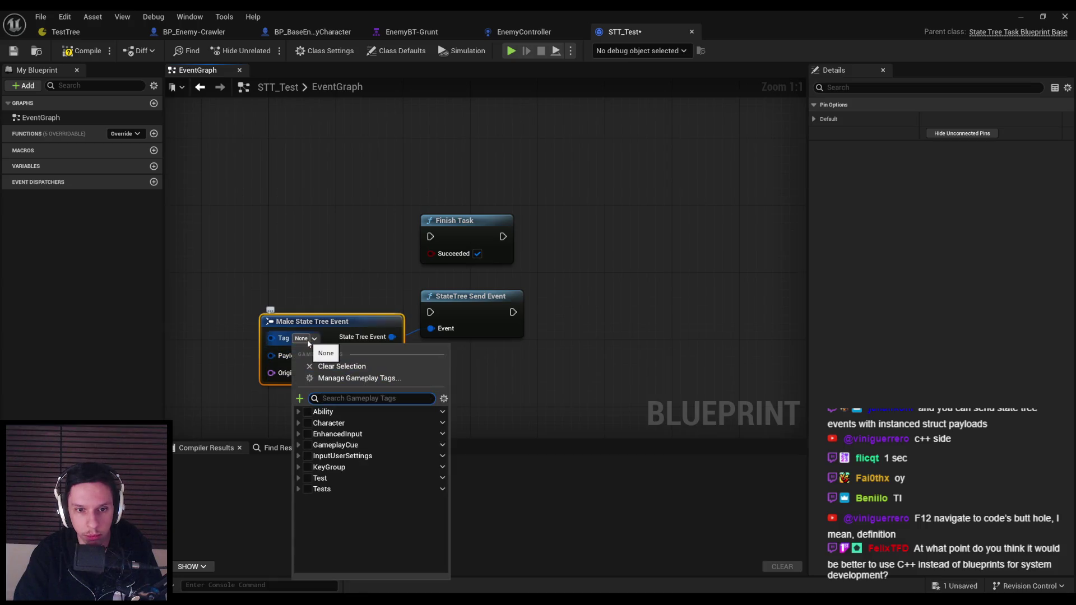
pyautogui.click(221, 361)
pyautogui.moveTo(394, 353)
pyautogui.mouseDown()
pyautogui.moveTo(600, 355)
pyautogui.moveTo(571, 336)
pyautogui.mouseUp()
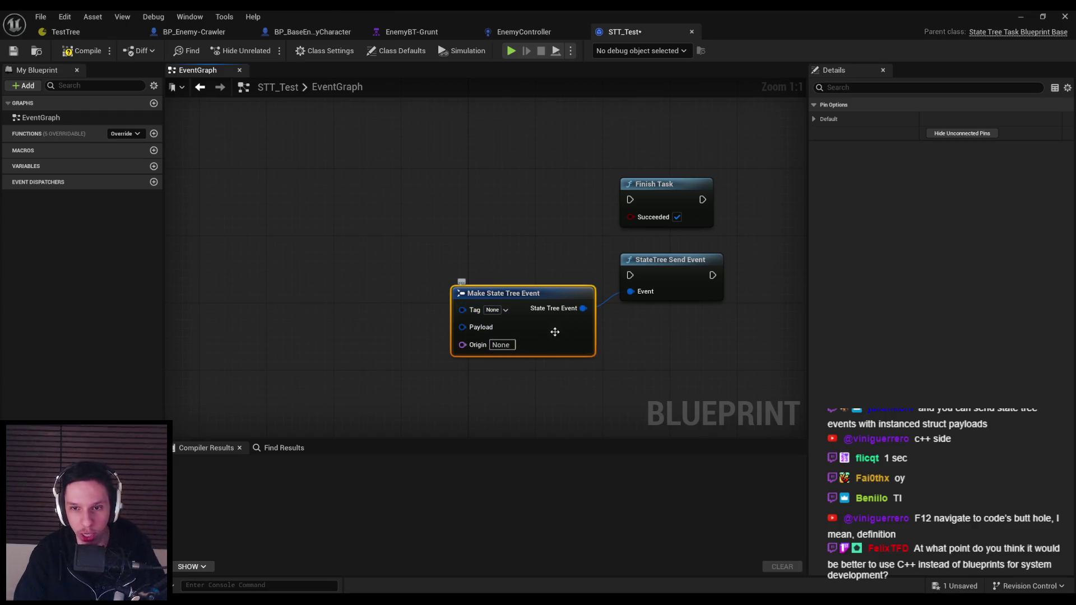
# Delete both event nodes and return to the TestTree editor
pyautogui.press('Delete')
pyautogui.click(640, 277)
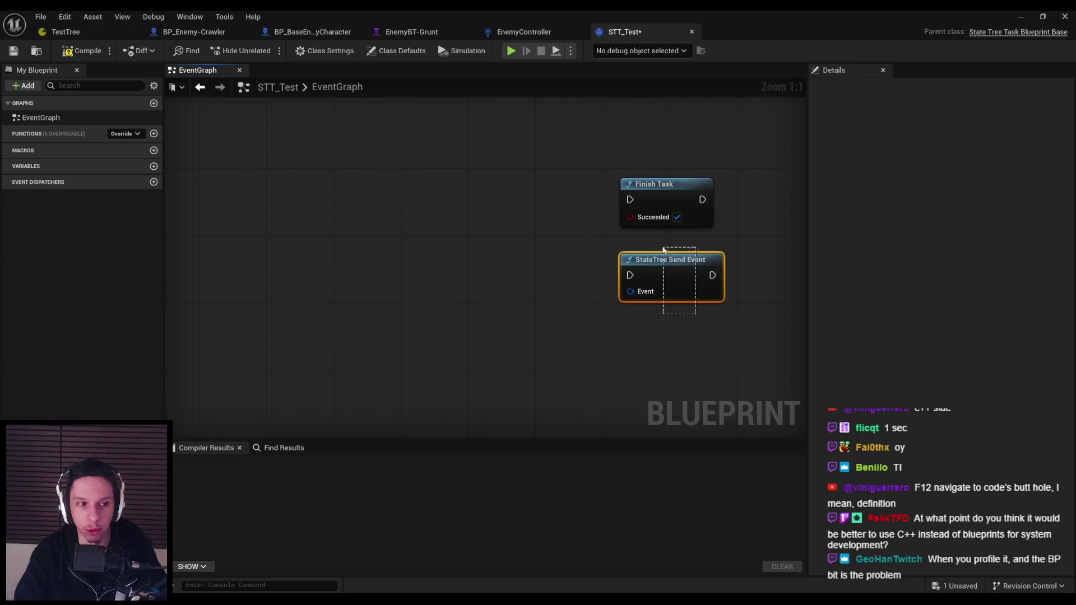
pyautogui.press('Delete')
pyautogui.rightClick(588, 282)
pyautogui.write('complete')
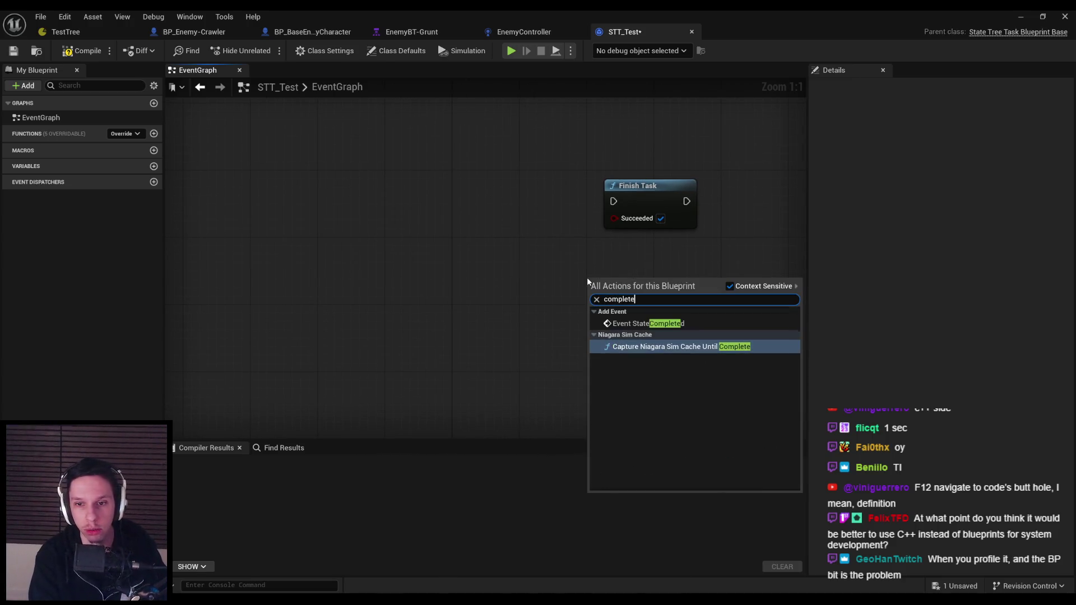
pyautogui.press('Escape')
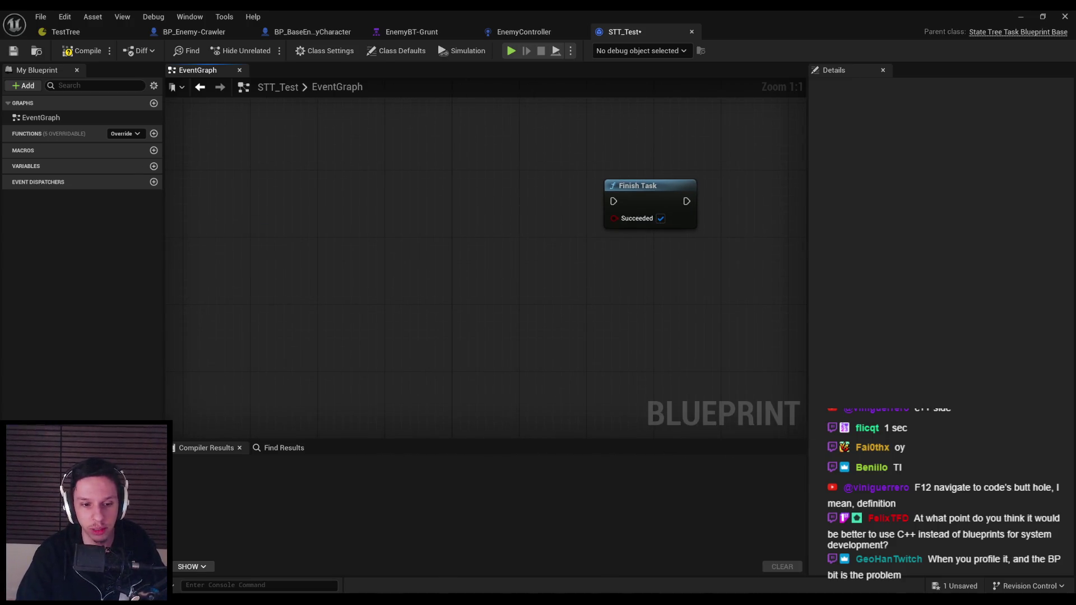
pyautogui.moveTo(326, 598)
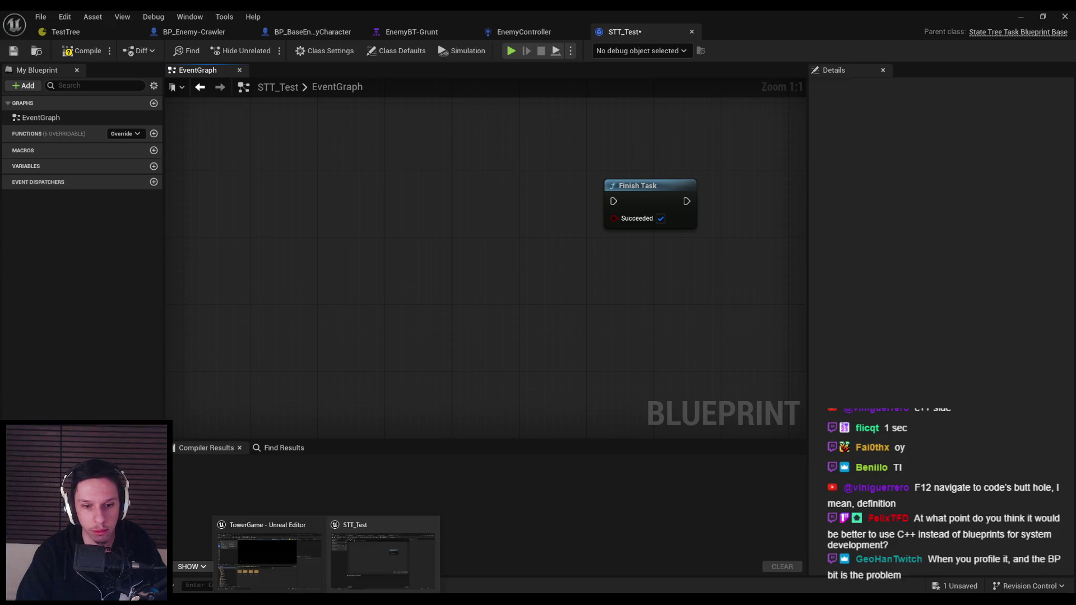
pyautogui.click(268, 560)
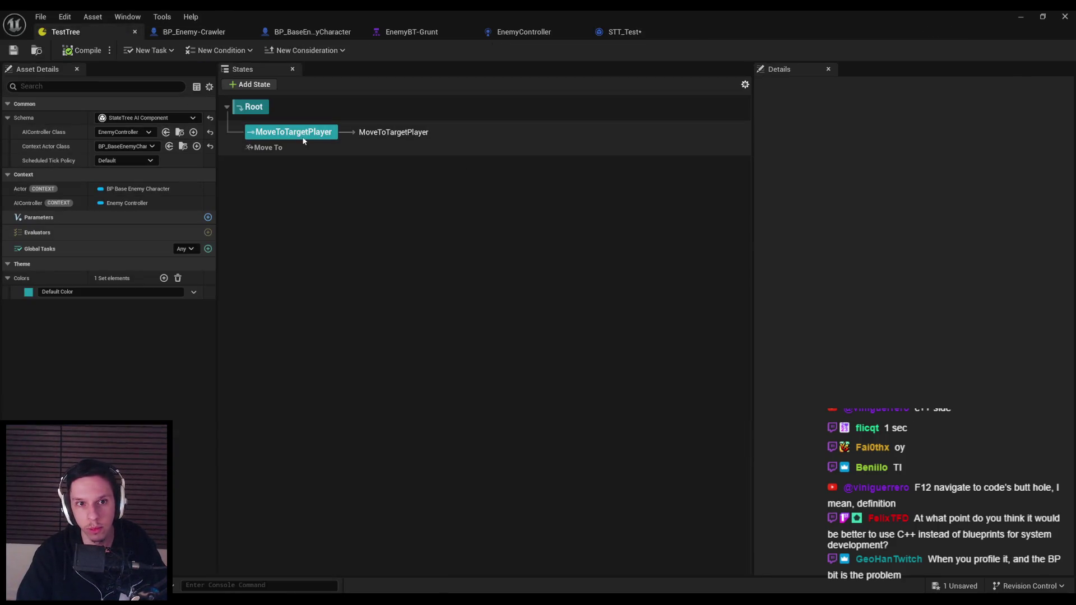
# Set MoveToTargetPlayer's transition trigger to On State Succeeded, adding then removing a random condition
pyautogui.click(304, 139)
pyautogui.click(915, 539)
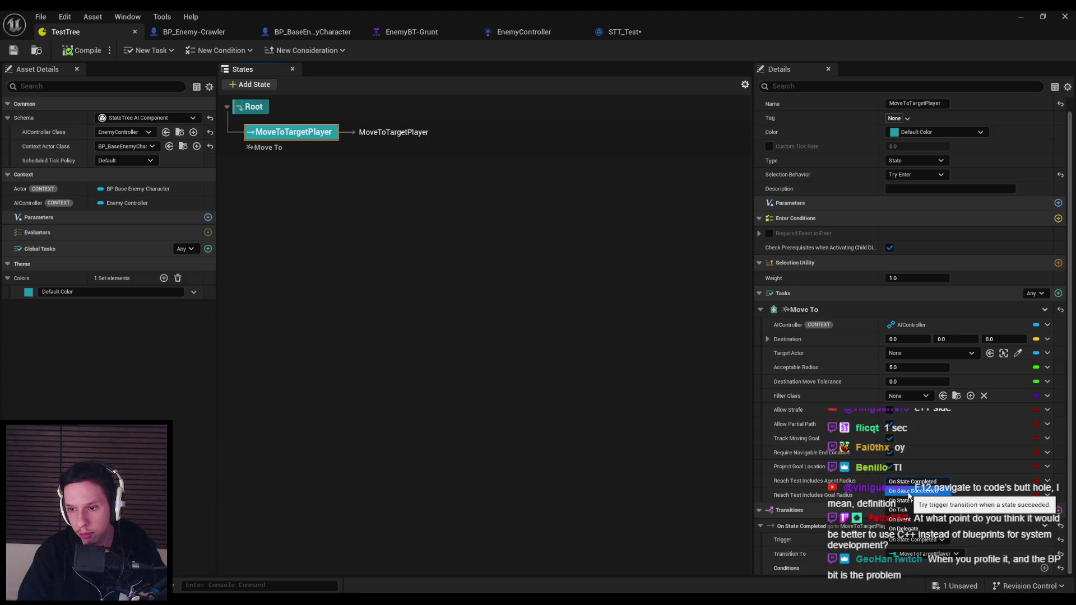
pyautogui.click(909, 491)
pyautogui.click(908, 555)
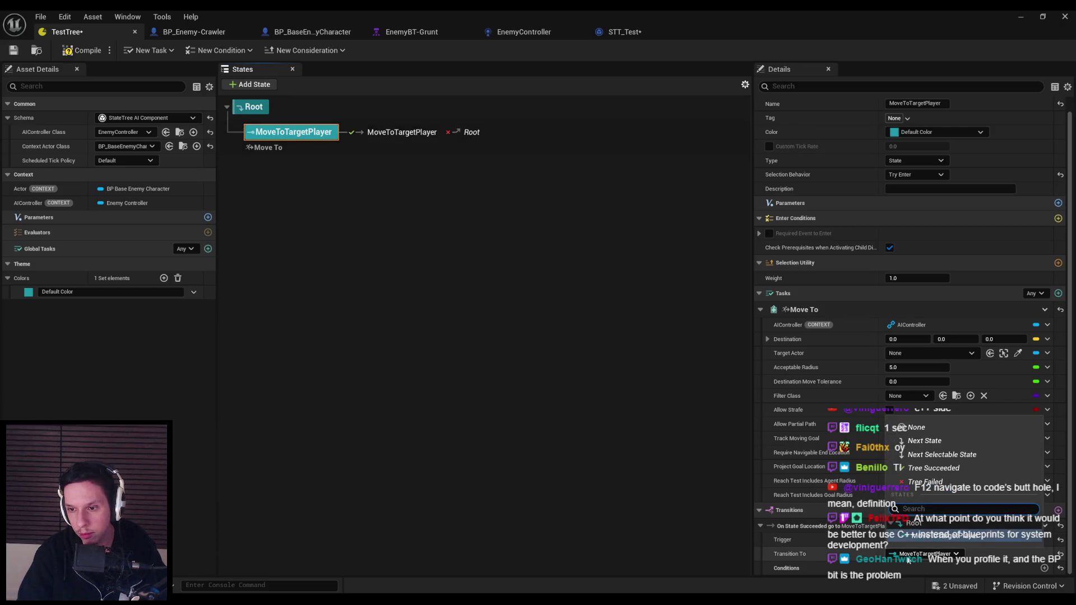
pyautogui.click(908, 559)
pyautogui.click(1044, 568)
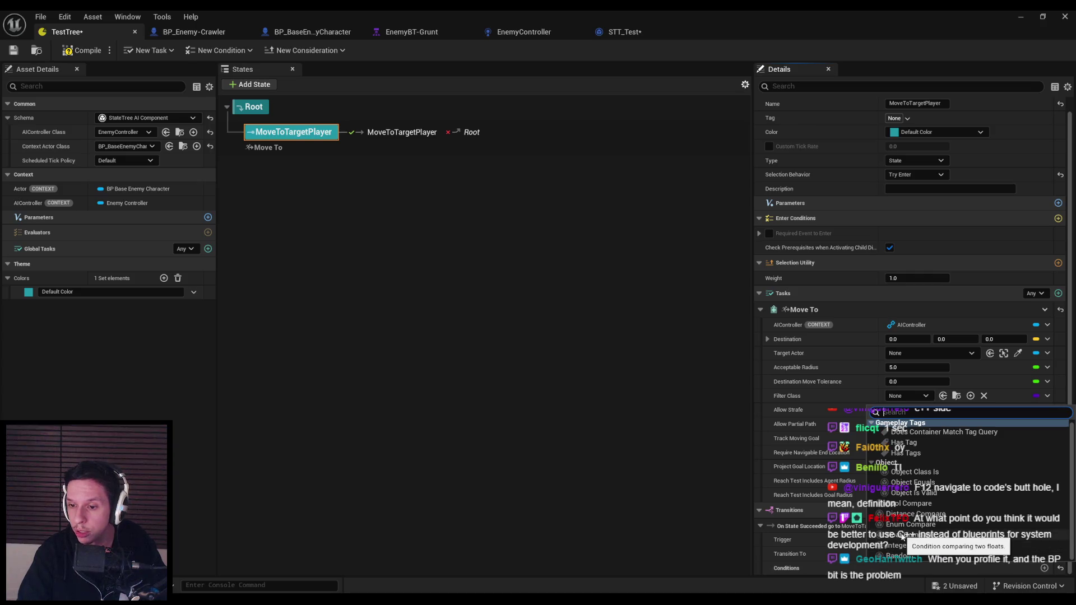
pyautogui.click(902, 555)
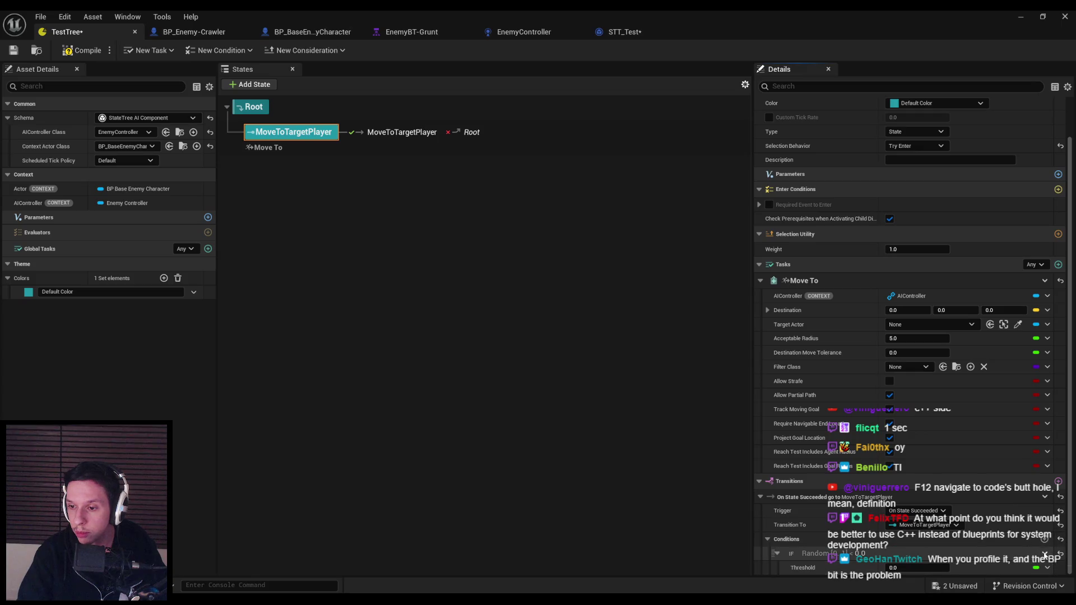
pyautogui.click(1044, 554)
pyautogui.click(1004, 467)
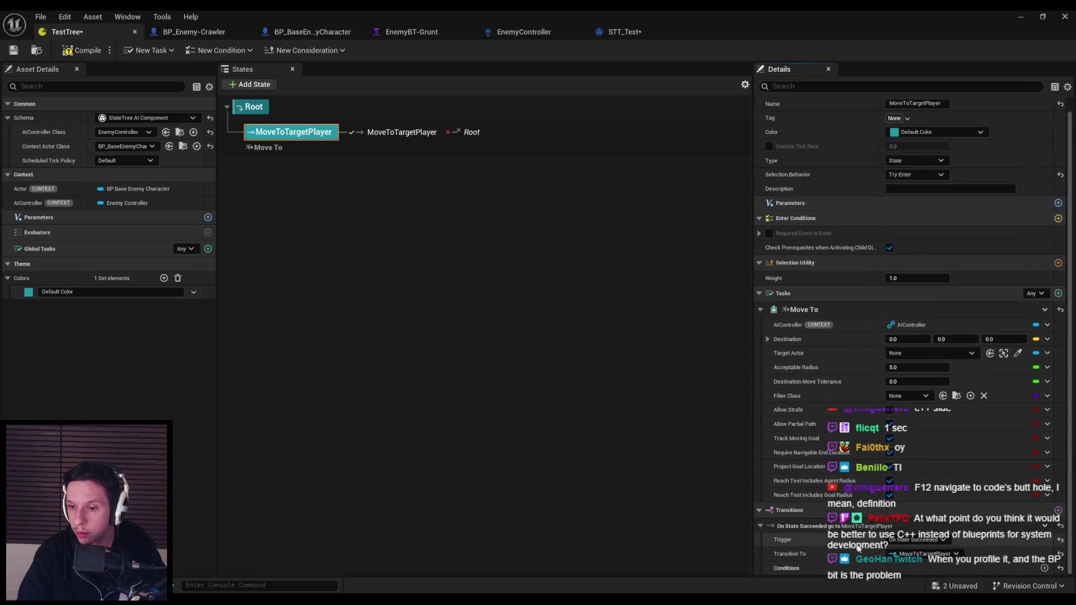
# Send the On State Succeeded transition to Next State, keeping the succeeded trigger
pyautogui.click(926, 539)
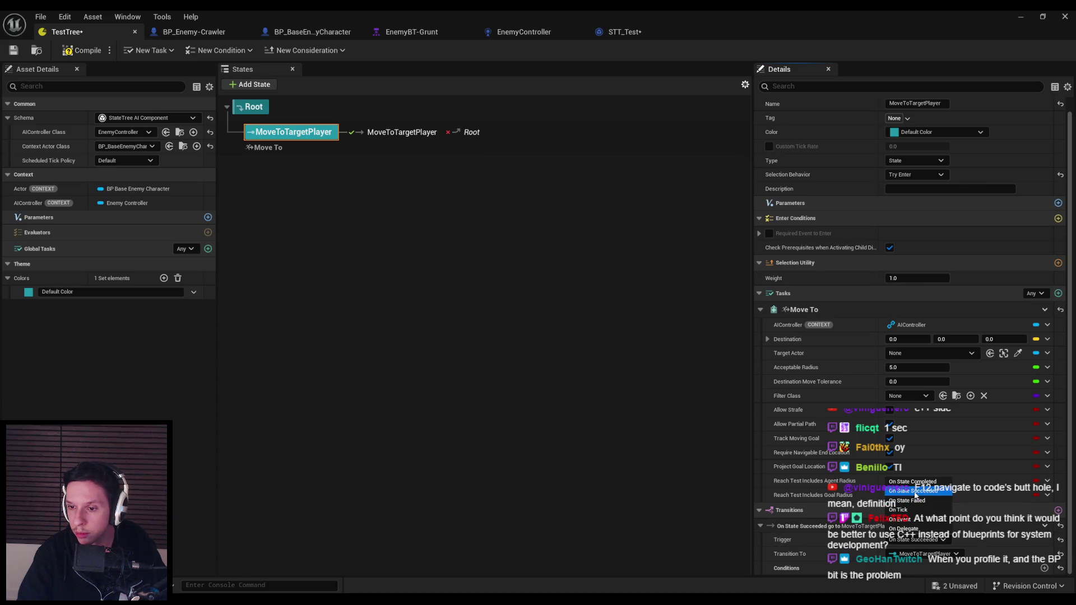
pyautogui.click(915, 491)
pyautogui.click(924, 554)
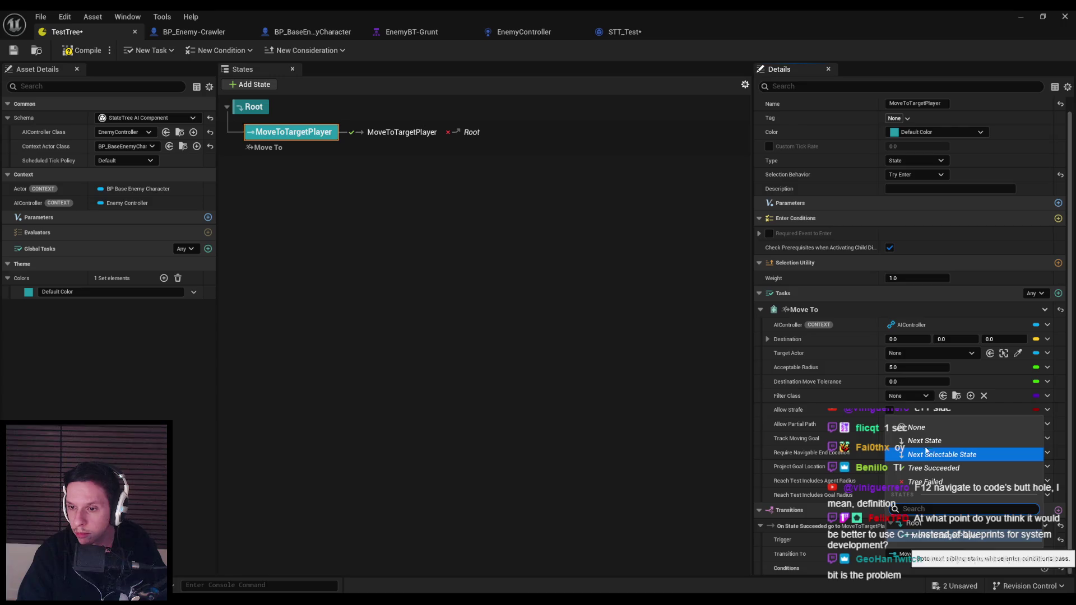
pyautogui.click(924, 441)
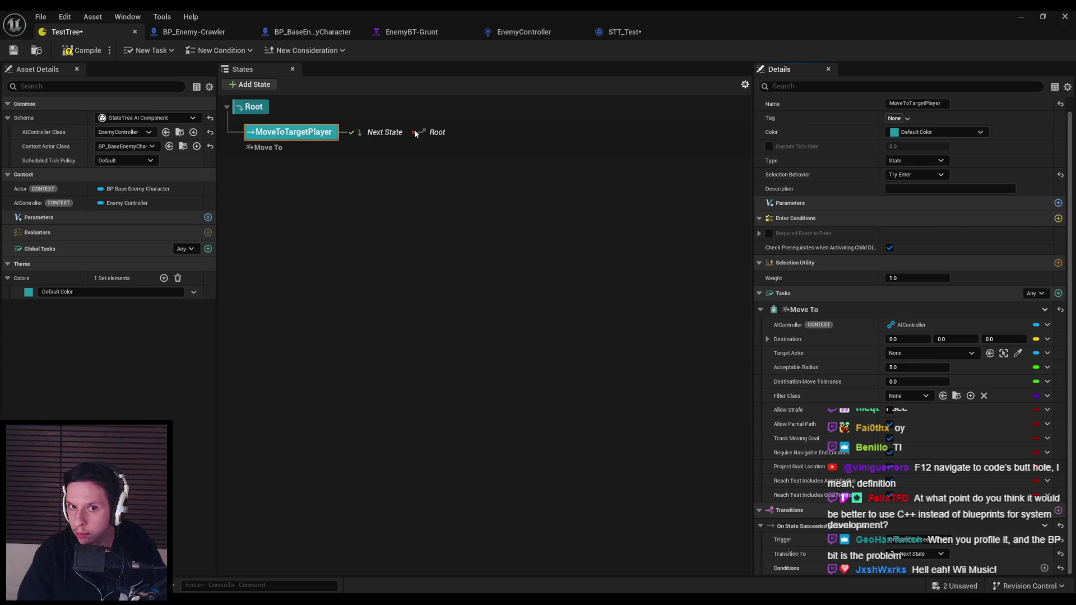
pyautogui.click(919, 539)
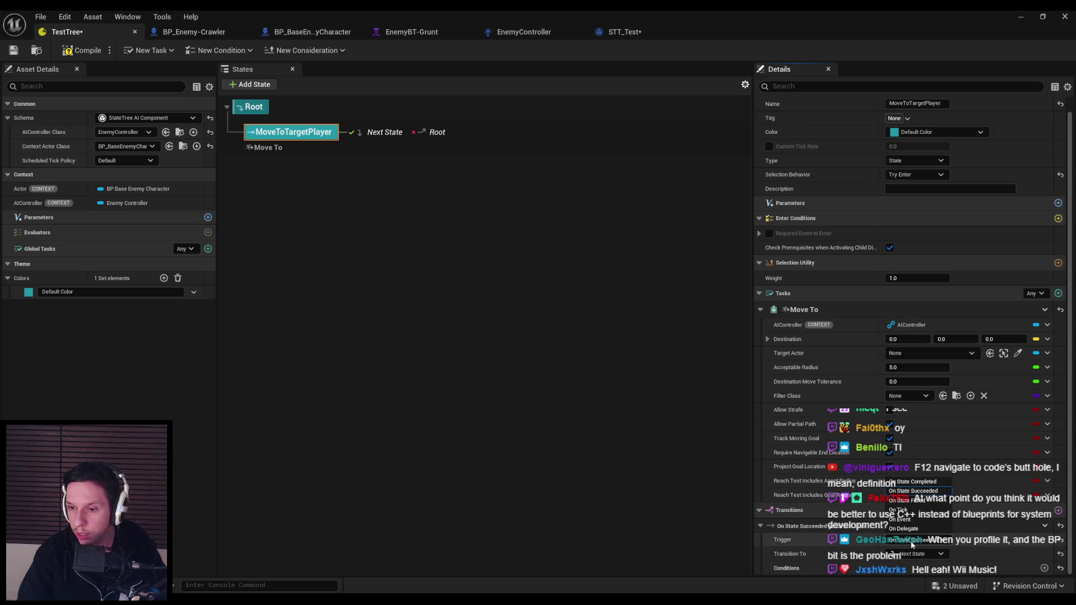
pyautogui.click(909, 481)
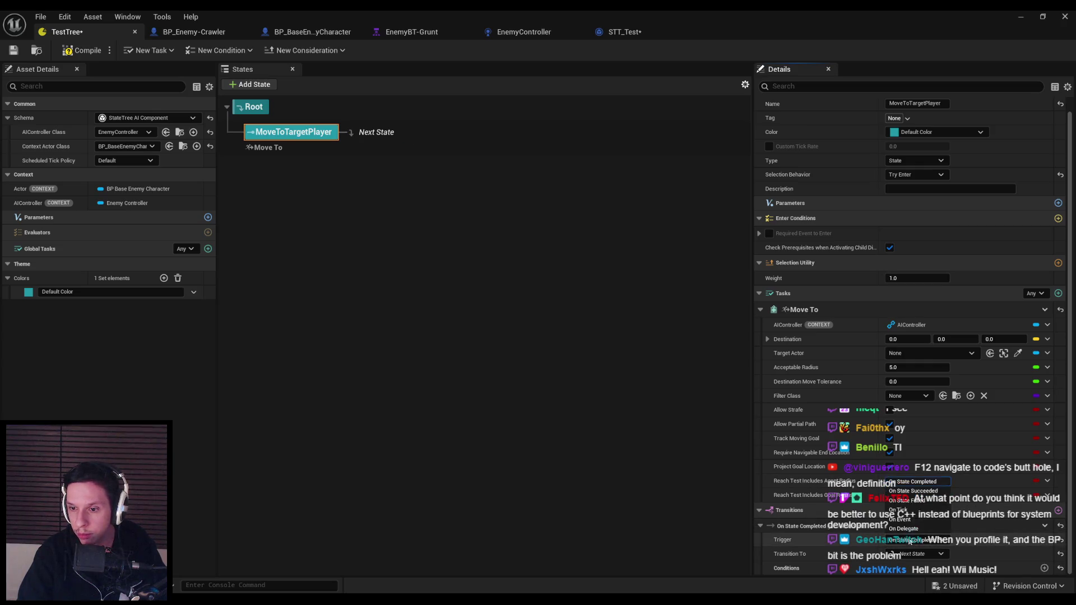
pyautogui.click(908, 501)
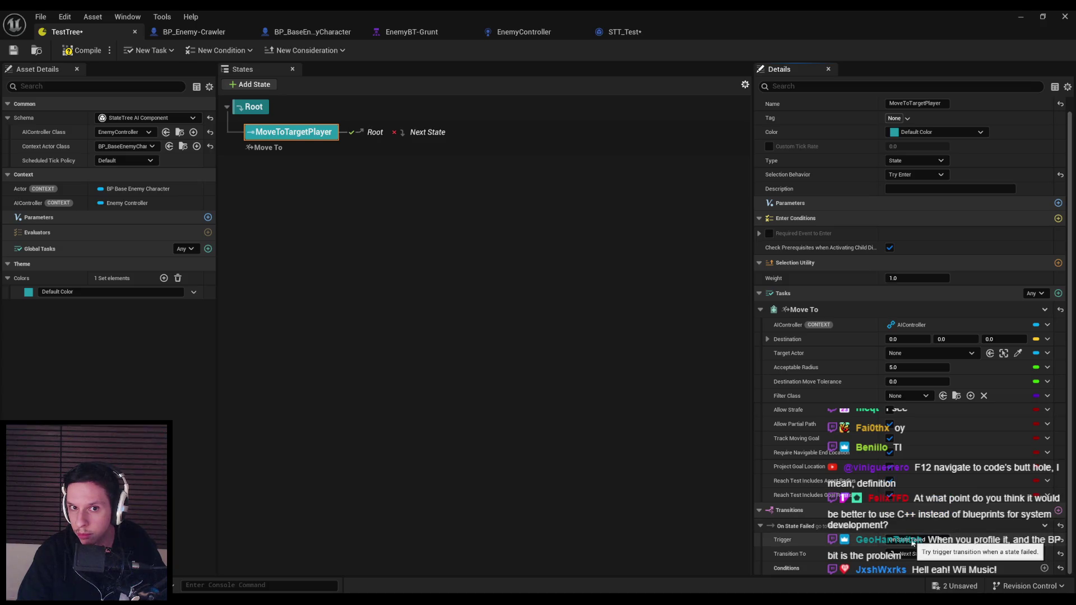
pyautogui.click(913, 491)
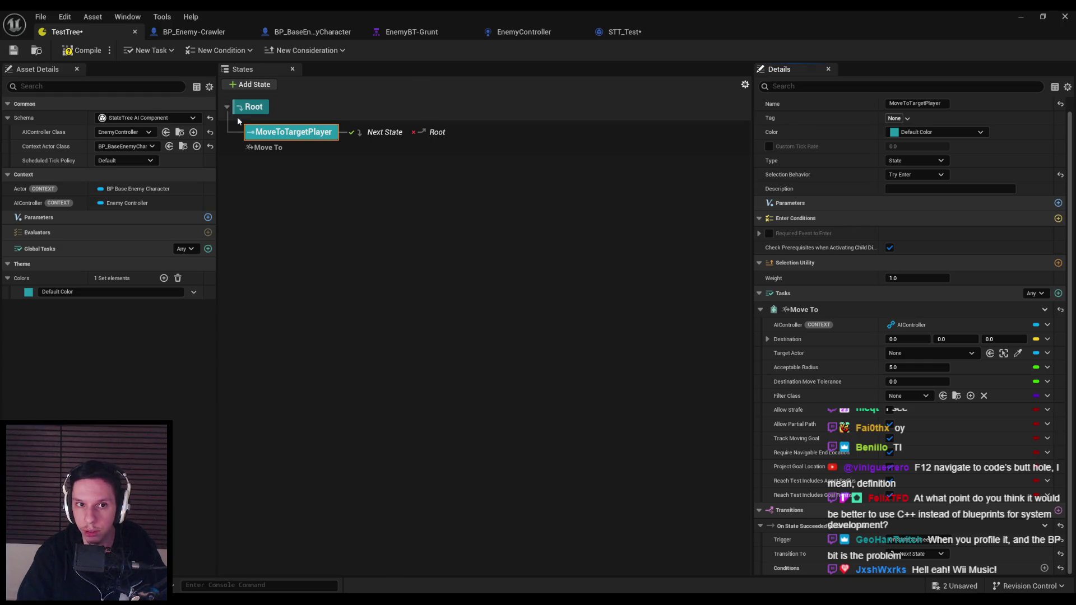
pyautogui.rightClick(287, 137)
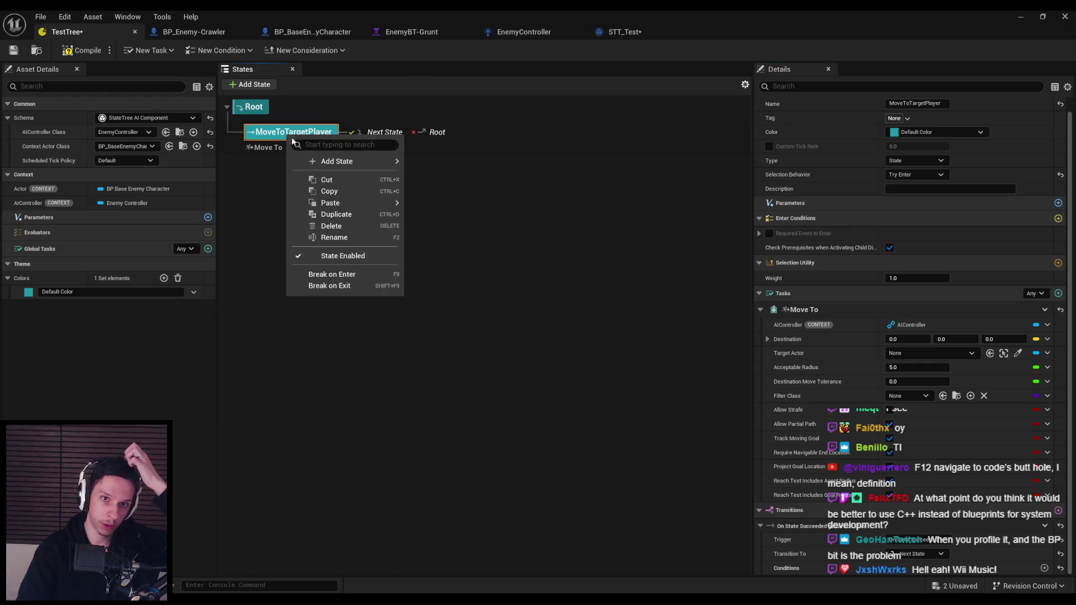
# Add a sibling state named Attack after MoveToTargetPlayer and compile the tree
pyautogui.moveTo(317, 163)
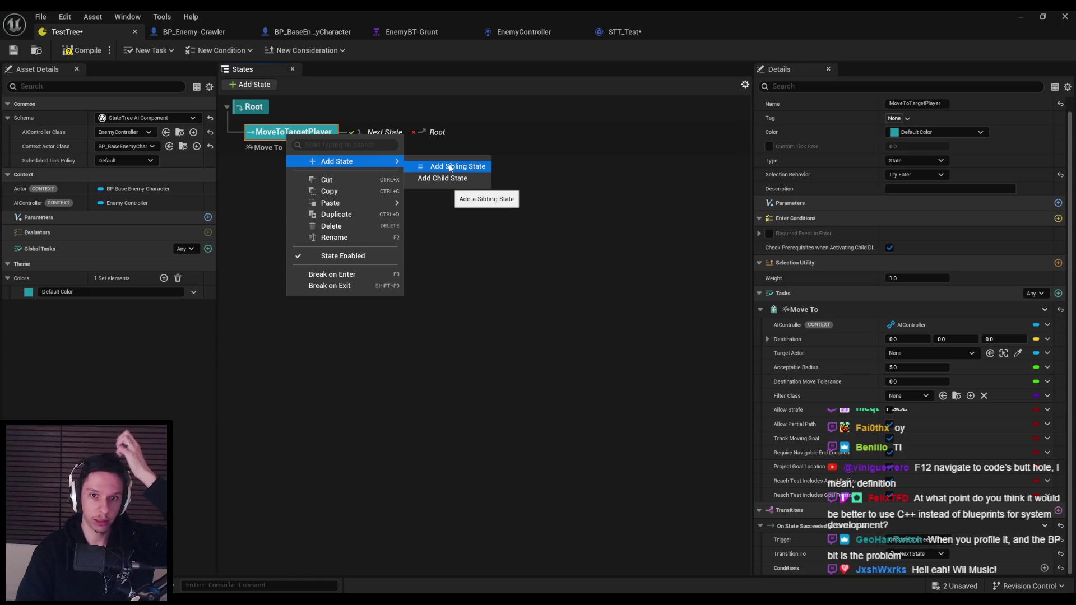
pyautogui.press('Escape')
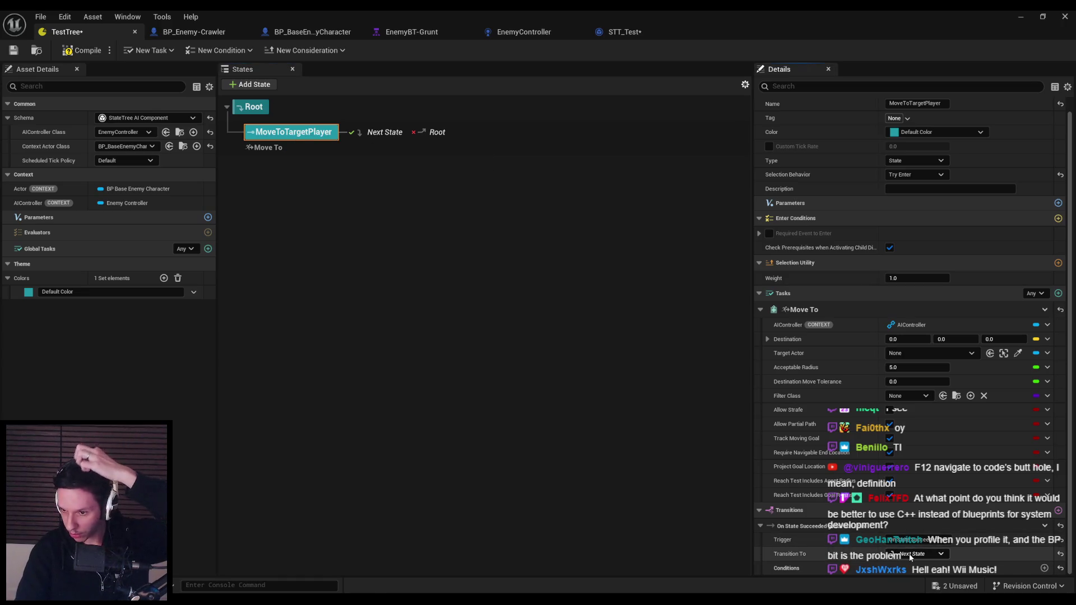
pyautogui.click(909, 554)
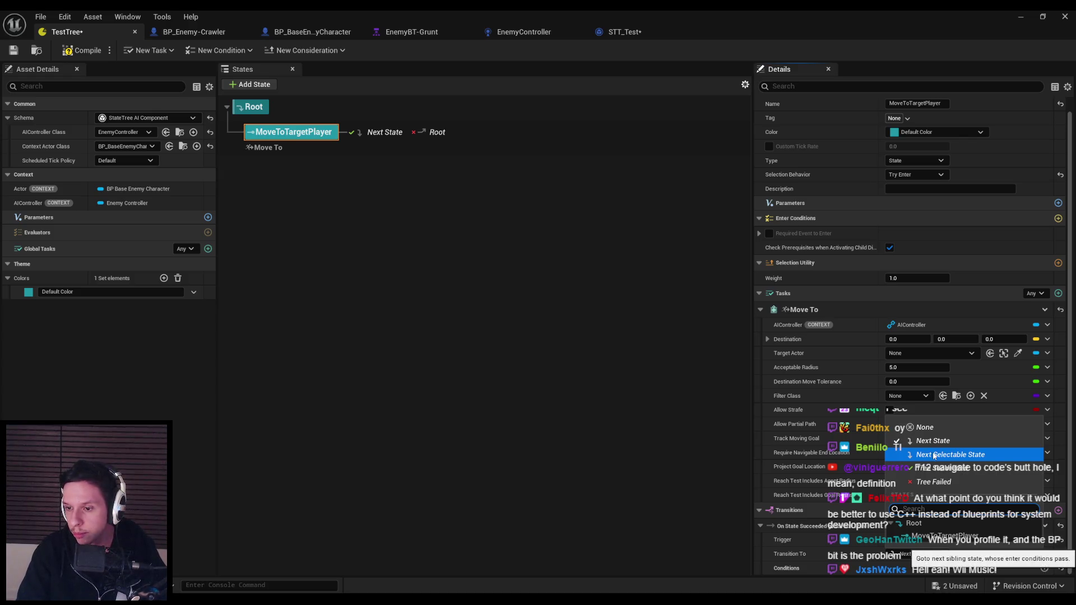
pyautogui.click(396, 150)
pyautogui.rightClick(305, 139)
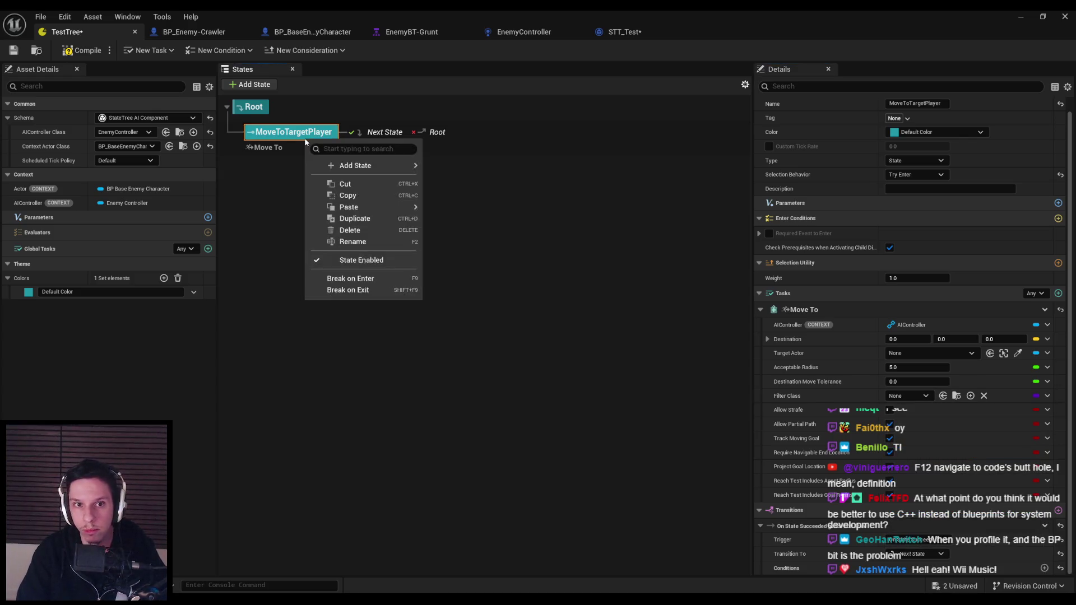
pyautogui.moveTo(358, 166)
pyautogui.click(481, 171)
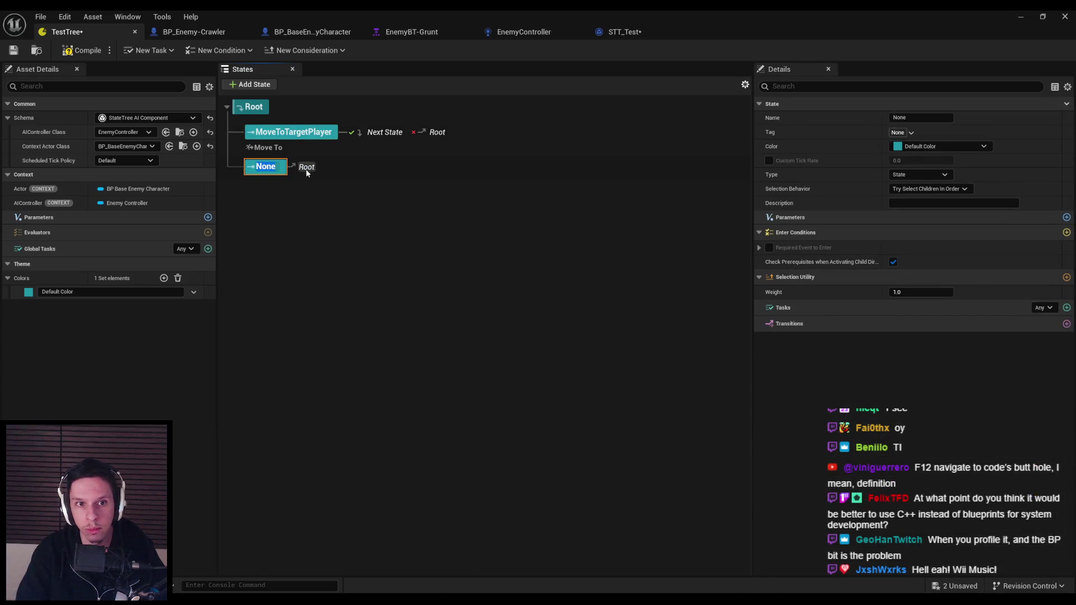
pyautogui.write('Attack')
pyautogui.press('Return')
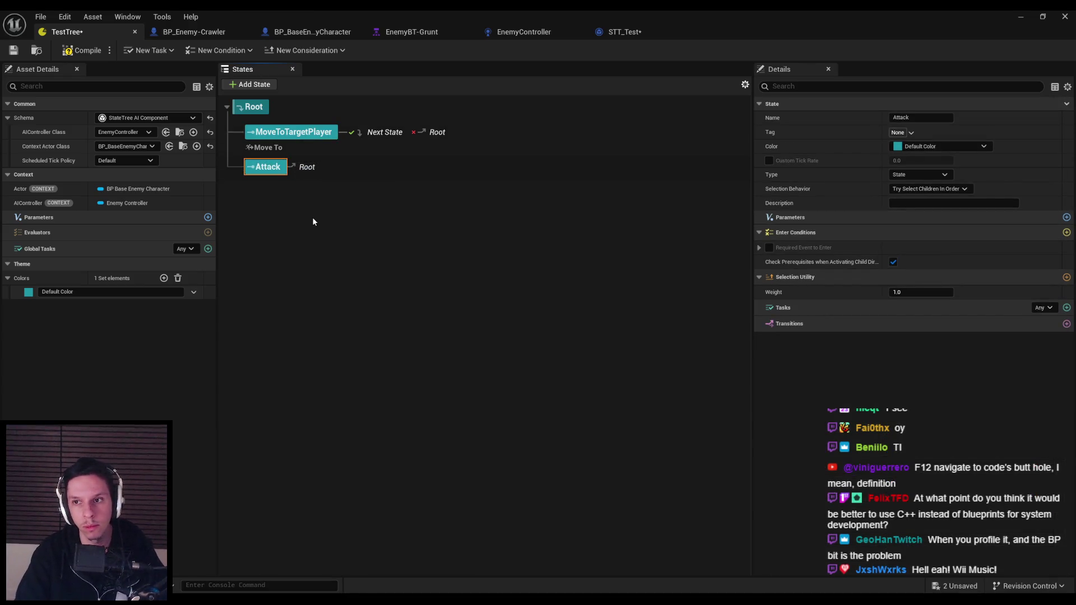
pyautogui.click(75, 51)
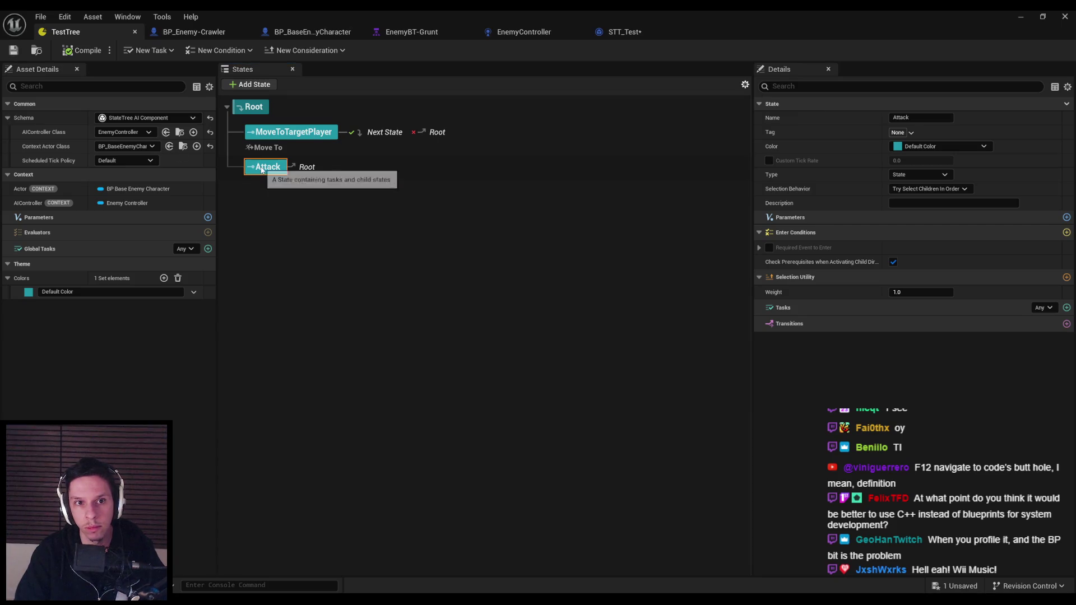
# Delete STT_Test's Finish Task node and compile the blueprint
pyautogui.rightClick(266, 175)
pyautogui.click(255, 201)
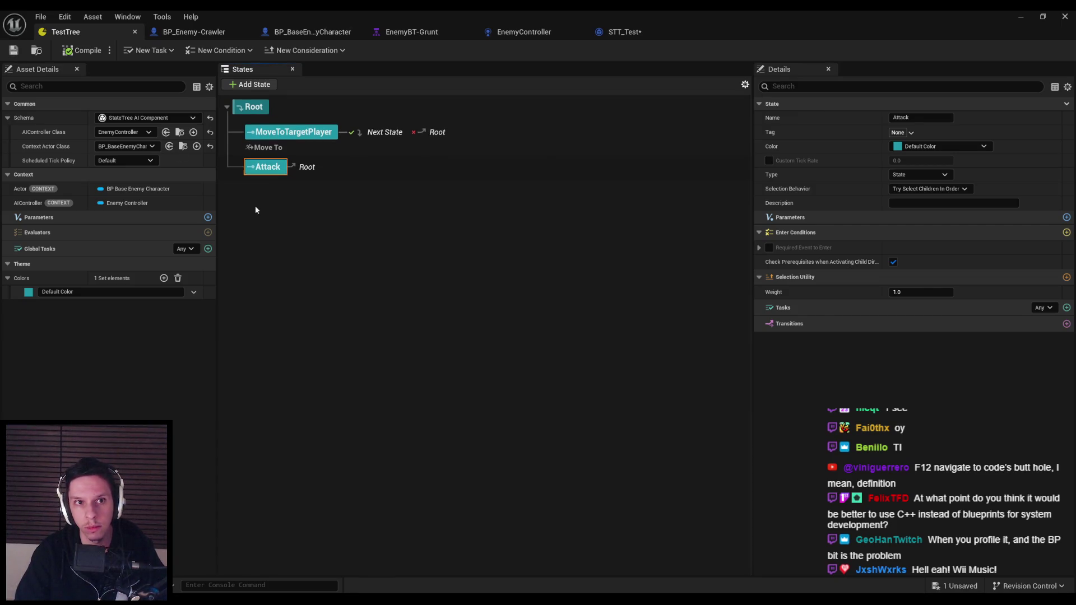
pyautogui.click(637, 35)
pyautogui.click(650, 191)
pyautogui.press('Delete')
pyautogui.click(83, 51)
pyautogui.click(35, 51)
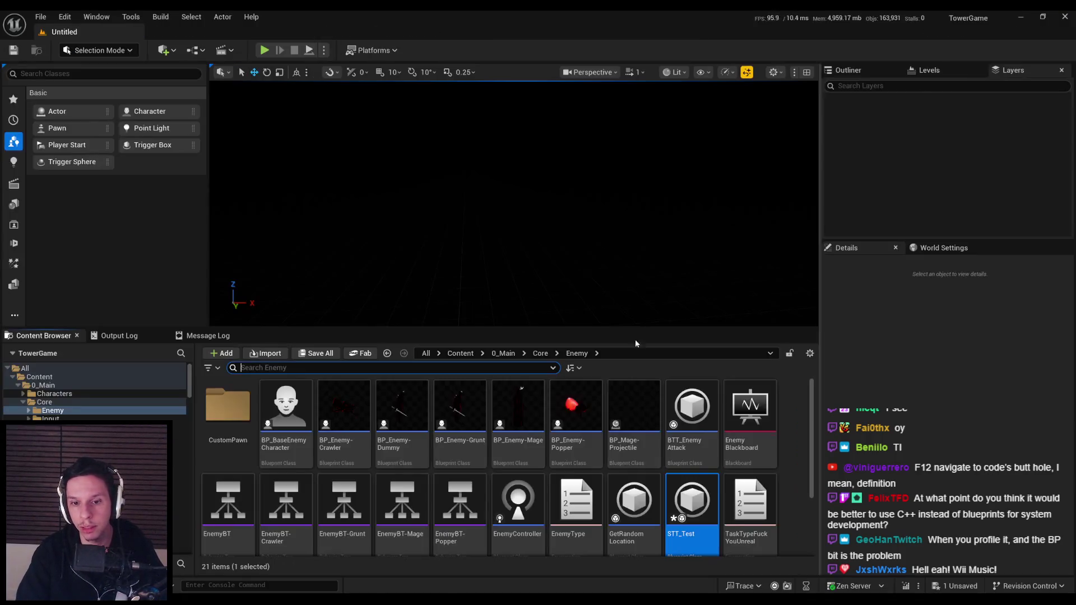
# Rename the STT_Test asset to STT_EnemyAttack
pyautogui.click(695, 501)
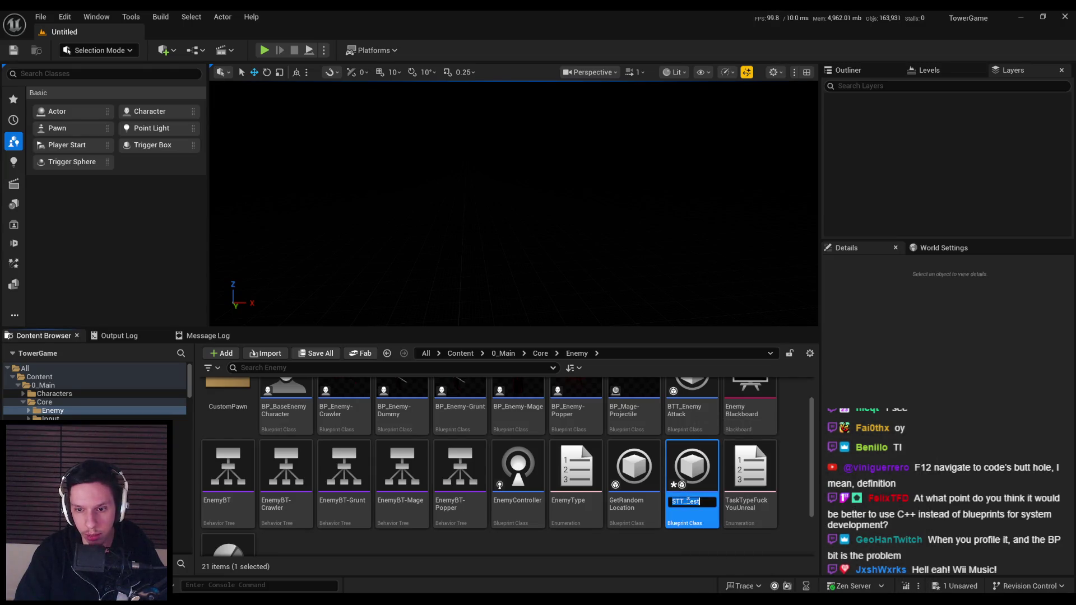
pyautogui.write('EnemyAttack')
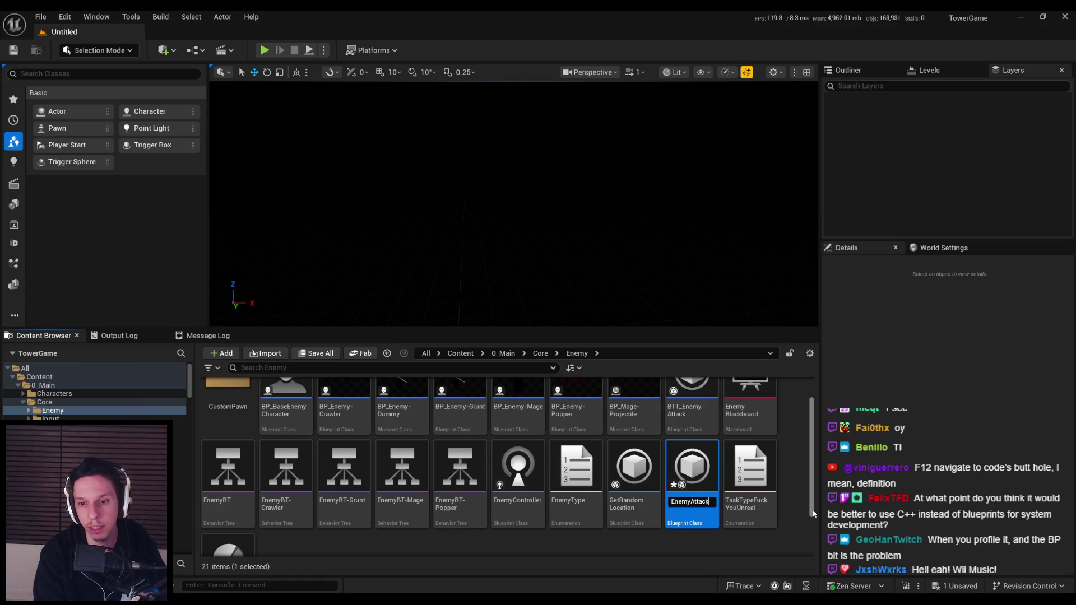
pyautogui.press('Return')
# Open BTT_EnemyAttack and copy its SetFocus and Get Player Character nodes
pyautogui.doubleClick(692, 409)
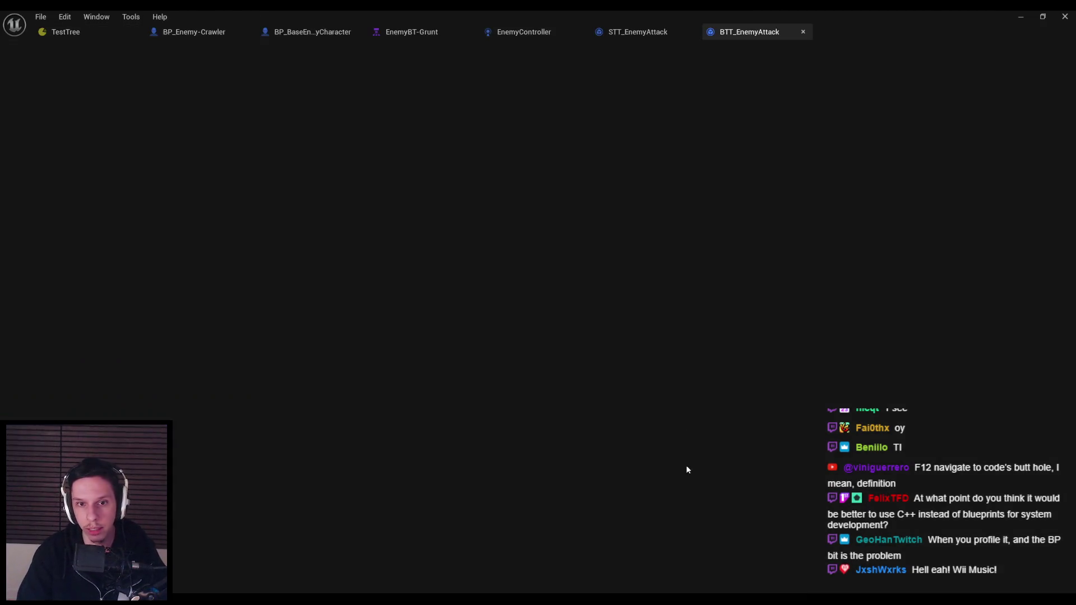
pyautogui.scroll(-2, 425, 274)
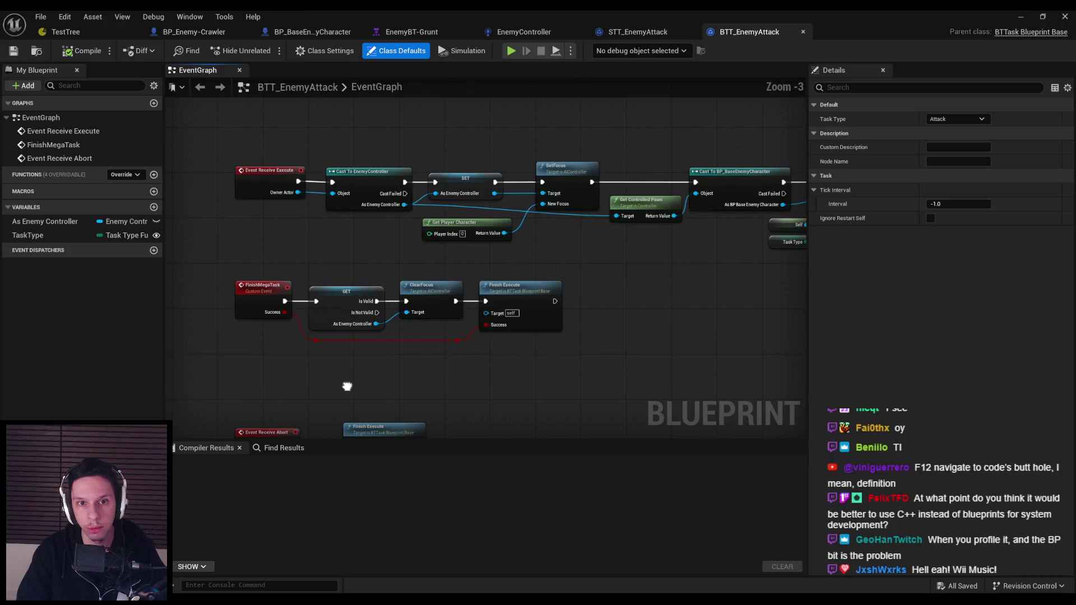
pyautogui.moveTo(347, 386)
pyautogui.mouseDown()
pyautogui.moveTo(240, 403)
pyautogui.moveTo(499, 298)
pyautogui.moveTo(230, 415)
pyautogui.mouseUp()
pyautogui.scroll(1, 525, 329)
pyautogui.moveTo(301, 226)
pyautogui.mouseDown()
pyautogui.moveTo(390, 332)
pyautogui.moveTo(343, 429)
pyautogui.mouseUp()
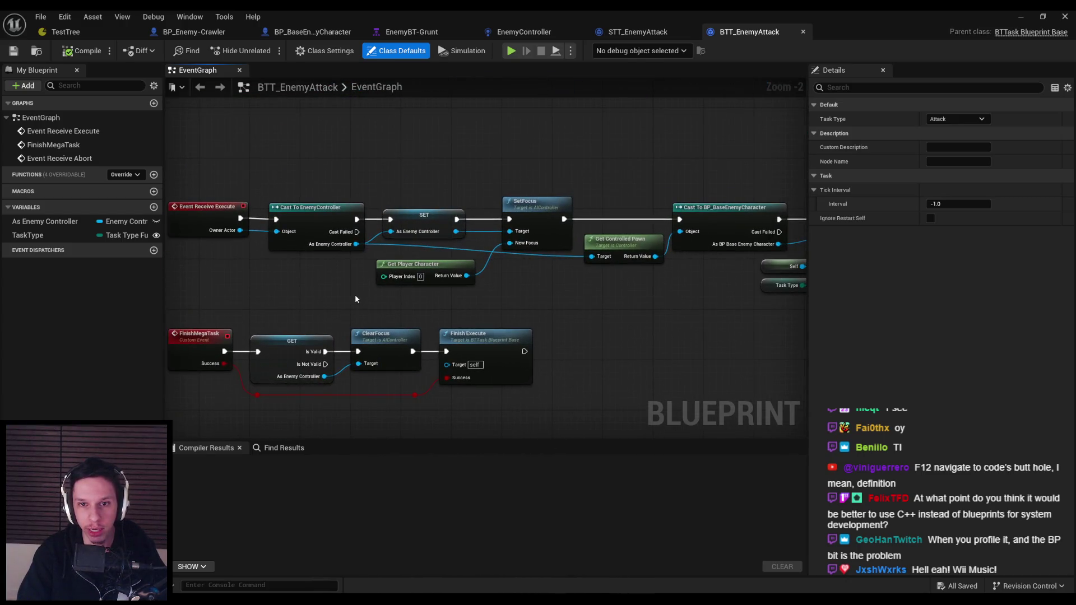
pyautogui.moveTo(552, 297)
pyautogui.mouseDown()
pyautogui.moveTo(480, 224)
pyautogui.moveTo(470, 259)
pyautogui.mouseUp()
pyautogui.hotkey('ctrl', 'c')
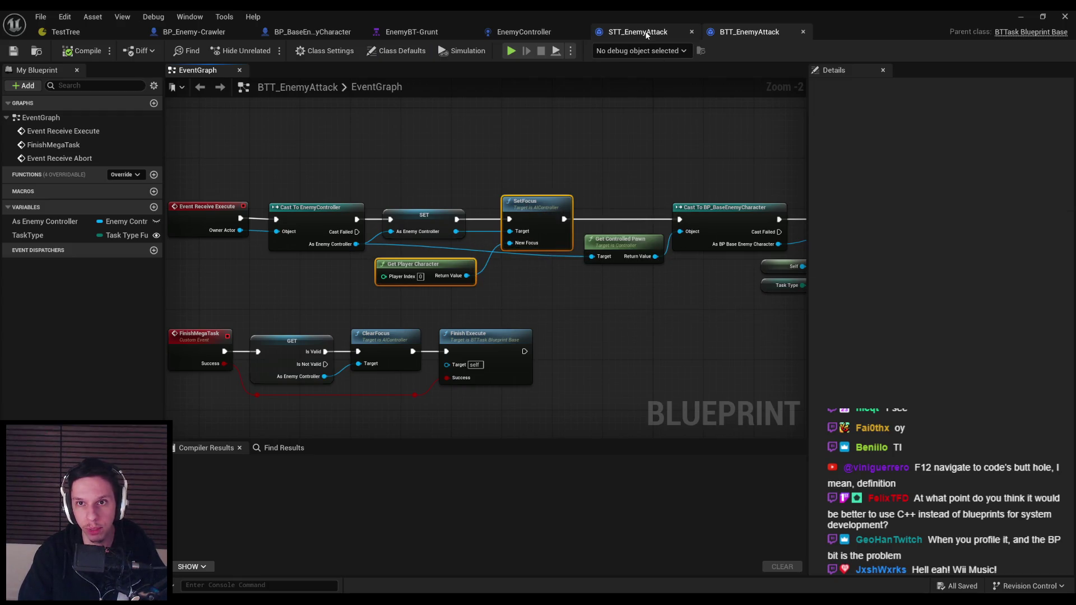
pyautogui.click(638, 32)
# Paste the focus nodes and promote SetFocus's Target to AIControllerRef in category Context
pyautogui.hotkey('ctrl', 'v')
pyautogui.moveTo(513, 292); pyautogui.dragTo(431, 293)
pyautogui.click(476, 344)
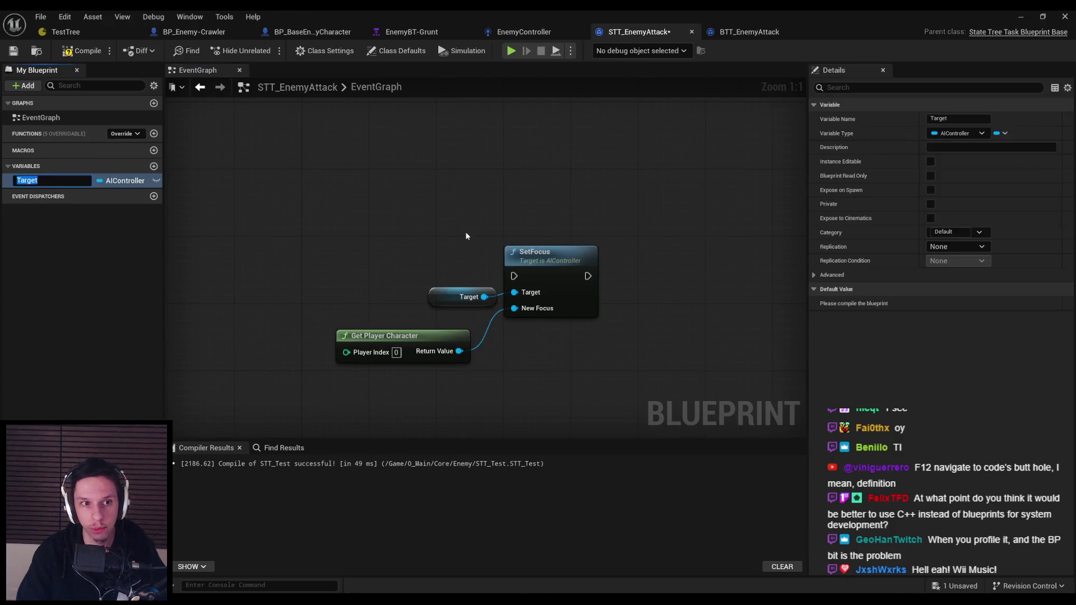
pyautogui.write('AIControllerRef')
pyautogui.press('Return')
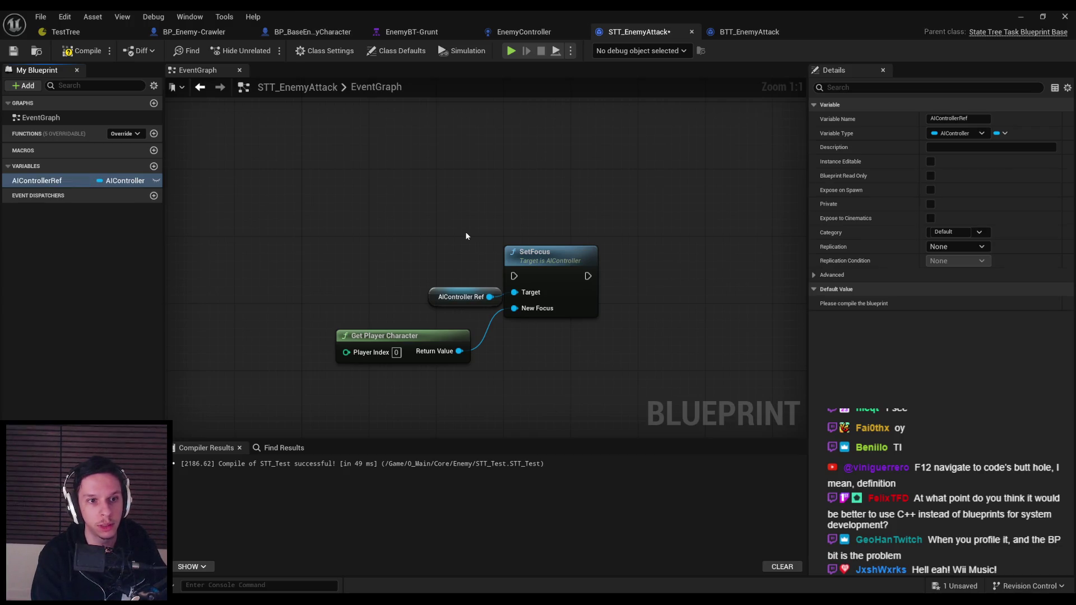
pyautogui.click(957, 238)
pyautogui.write('Context')
pyautogui.press('Return')
pyautogui.moveTo(430, 300); pyautogui.dragTo(398, 299)
pyautogui.moveTo(552, 253); pyautogui.dragTo(551, 258)
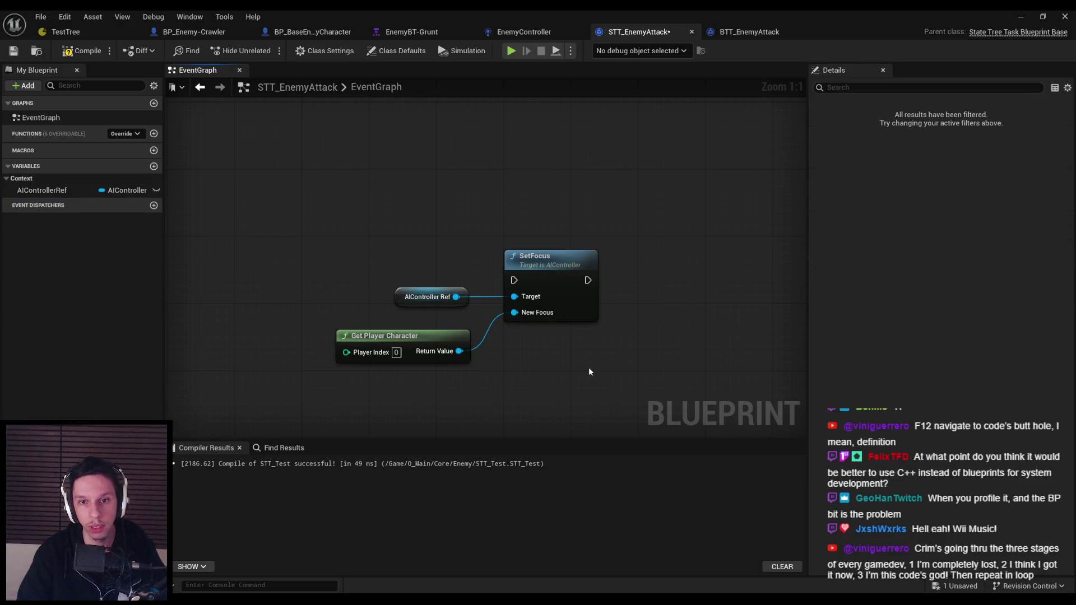
pyautogui.click(82, 50)
pyautogui.click(13, 50)
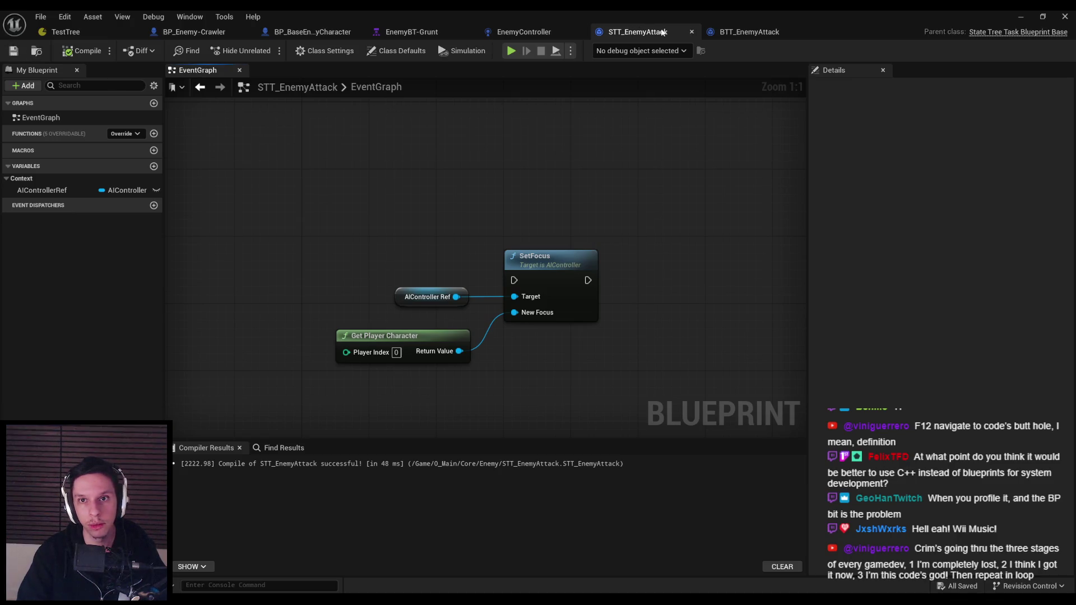
# Copy Attack Task from BTT_EnemyAttack, wire it after SetFocus, and delete Task Type
pyautogui.click(749, 32)
pyautogui.moveTo(660, 312); pyautogui.dragTo(396, 157)
pyautogui.click(504, 288)
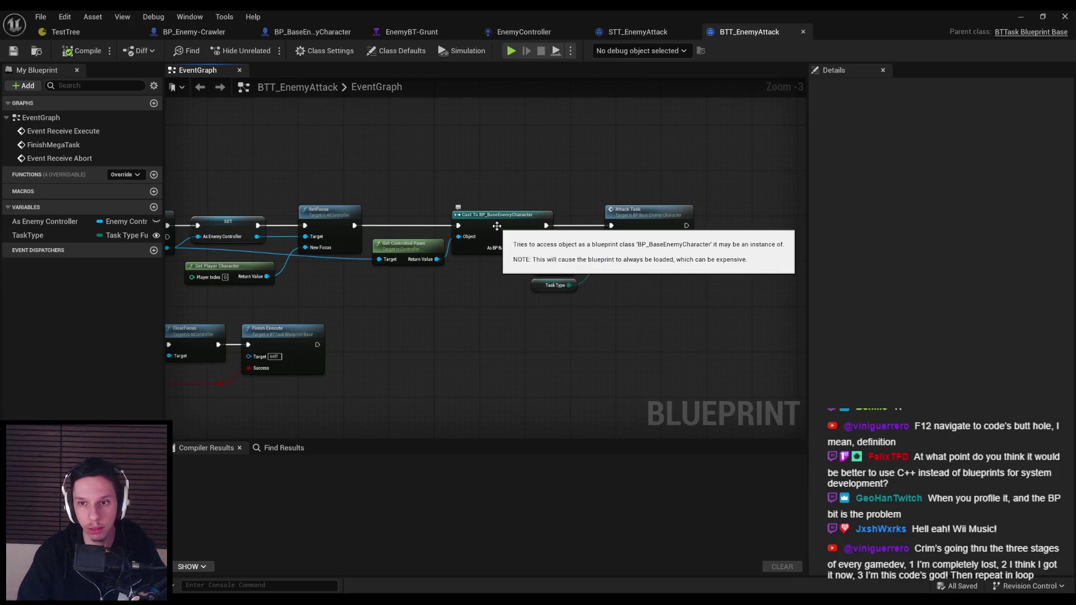
pyautogui.moveTo(668, 355); pyautogui.dragTo(569, 193)
pyautogui.hotkey('ctrl', 'c')
pyautogui.click(638, 31)
pyautogui.hotkey('ctrl', 'v')
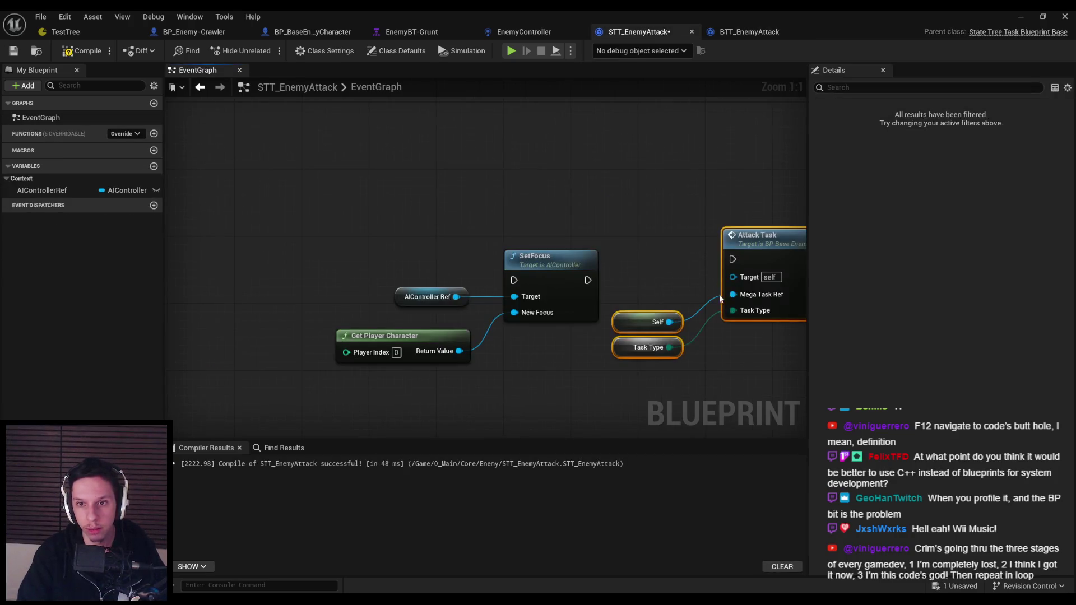
pyautogui.moveTo(732, 259); pyautogui.dragTo(588, 280)
pyautogui.moveTo(621, 205)
pyautogui.mouseDown()
pyautogui.moveTo(655, 231)
pyautogui.moveTo(633, 226)
pyautogui.mouseUp()
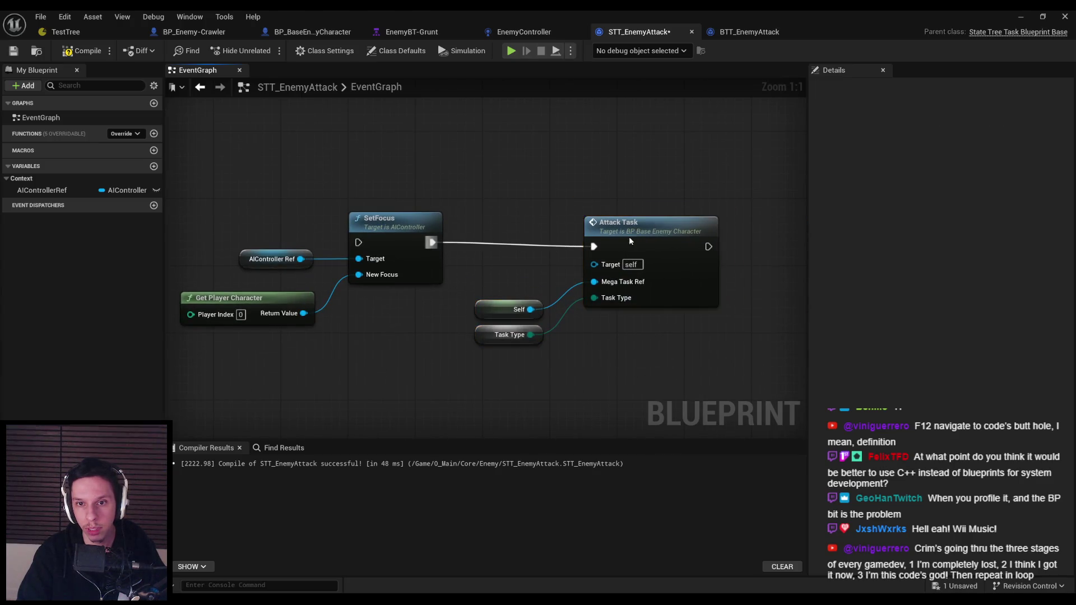
pyautogui.click(521, 334)
pyautogui.press('Delete')
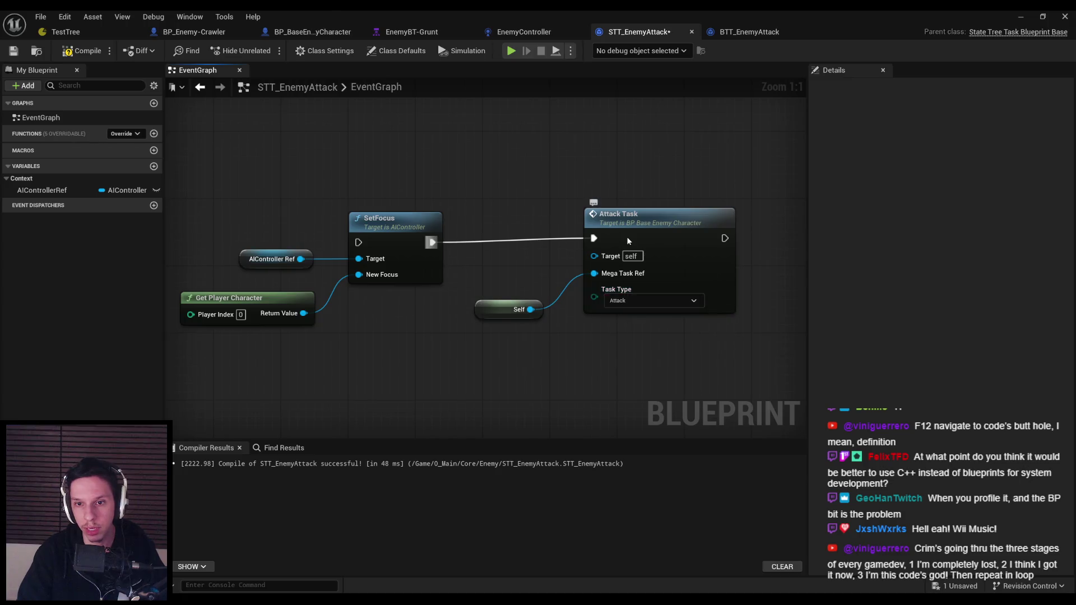
# Tidy the node layout, then compile and save STT_EnemyAttack
pyautogui.moveTo(627, 240); pyautogui.dragTo(627, 248)
pyautogui.moveTo(392, 219); pyautogui.dragTo(392, 223)
pyautogui.click(377, 307)
pyautogui.moveTo(265, 261); pyautogui.dragTo(386, 257)
pyautogui.click(261, 235)
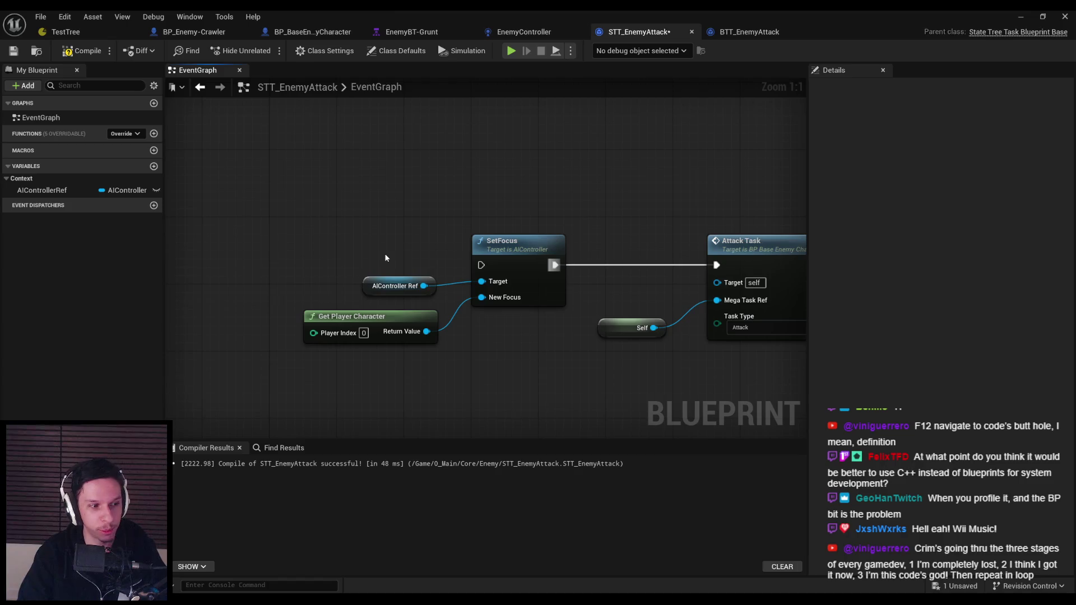
pyautogui.scroll(-1, 385, 258)
pyautogui.moveTo(366, 261)
pyautogui.mouseDown()
pyautogui.moveTo(381, 341)
pyautogui.moveTo(328, 264)
pyautogui.moveTo(581, 254)
pyautogui.moveTo(310, 236)
pyautogui.mouseUp()
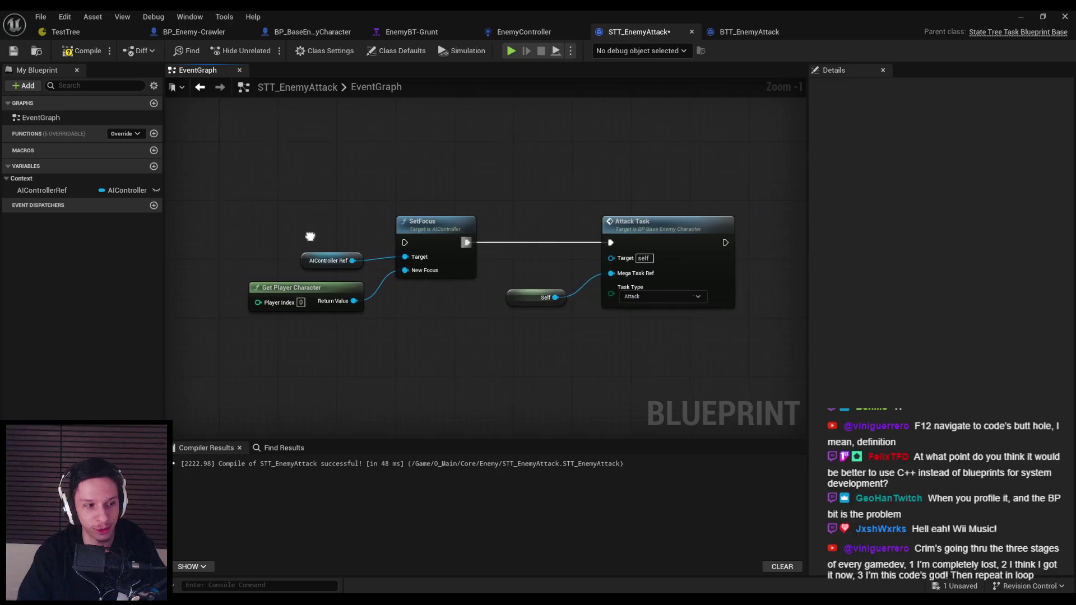
pyautogui.scroll(1, 459, 236)
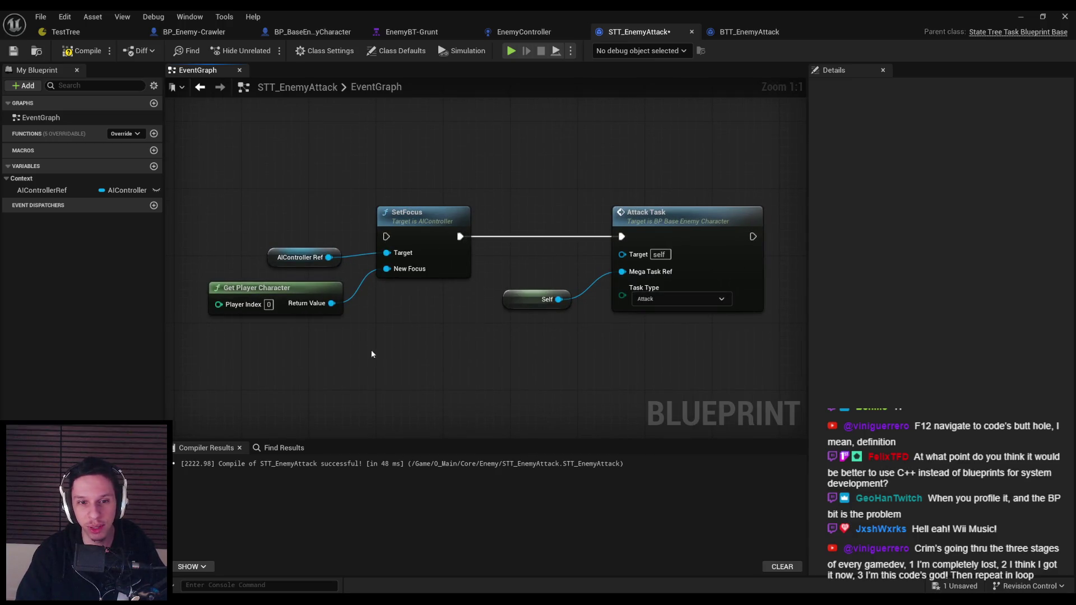
pyautogui.moveTo(372, 354); pyautogui.dragTo(314, 255)
pyautogui.moveTo(305, 295); pyautogui.dragTo(304, 303)
pyautogui.click(84, 50)
pyautogui.click(14, 50)
pyautogui.click(363, 253)
pyautogui.scroll(-1, 363, 253)
pyautogui.scroll(-1, 290, 255)
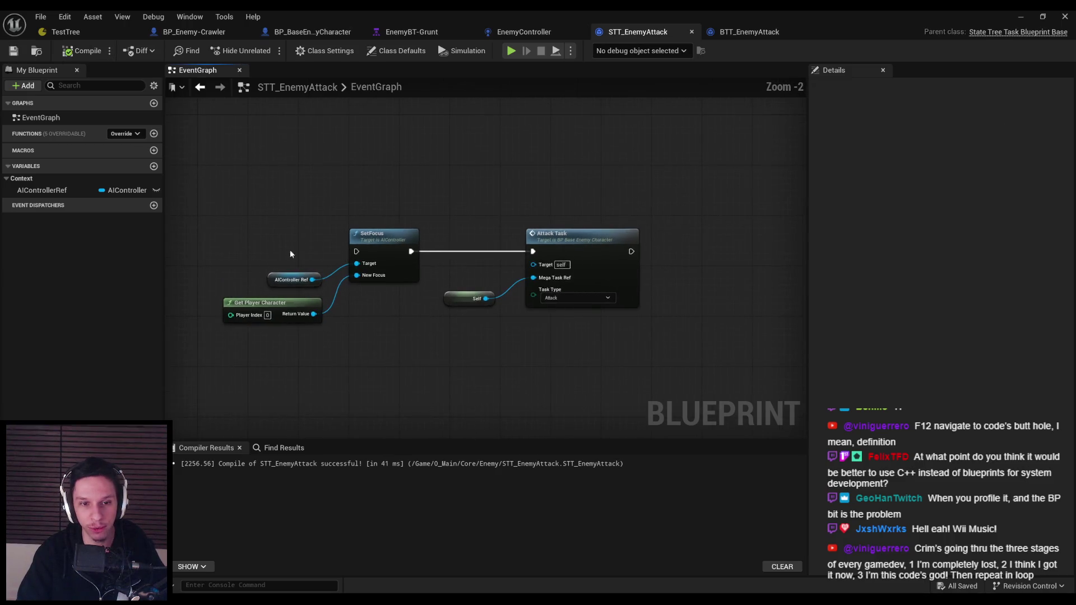
pyautogui.hotkey('alt', 'Tab')
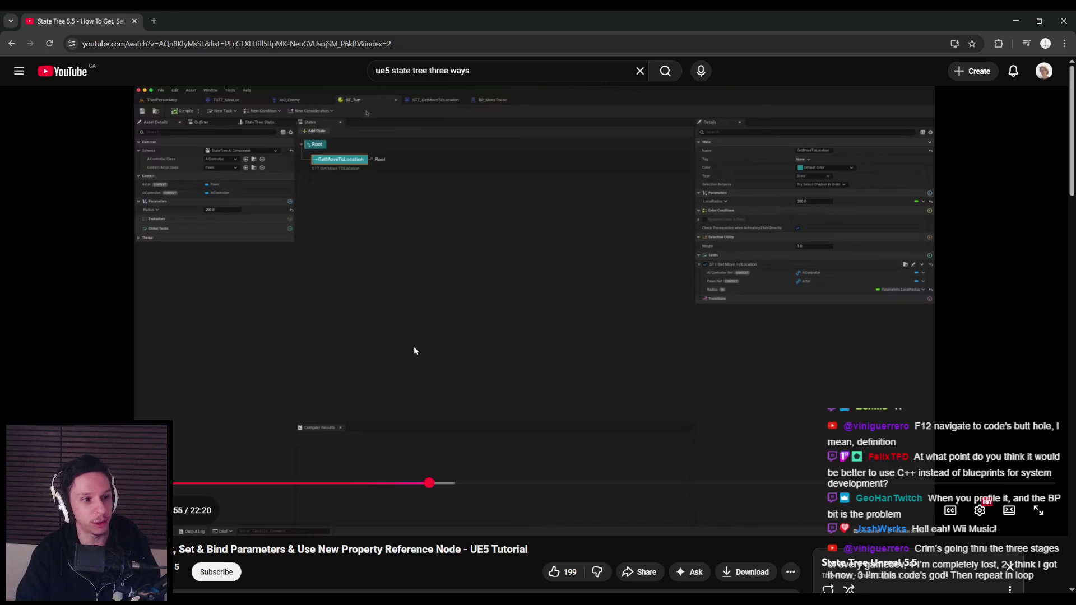
# Leave the State Tree video and return to STT_EnemyAttack in the Unreal Editor
pyautogui.click(1015, 21)
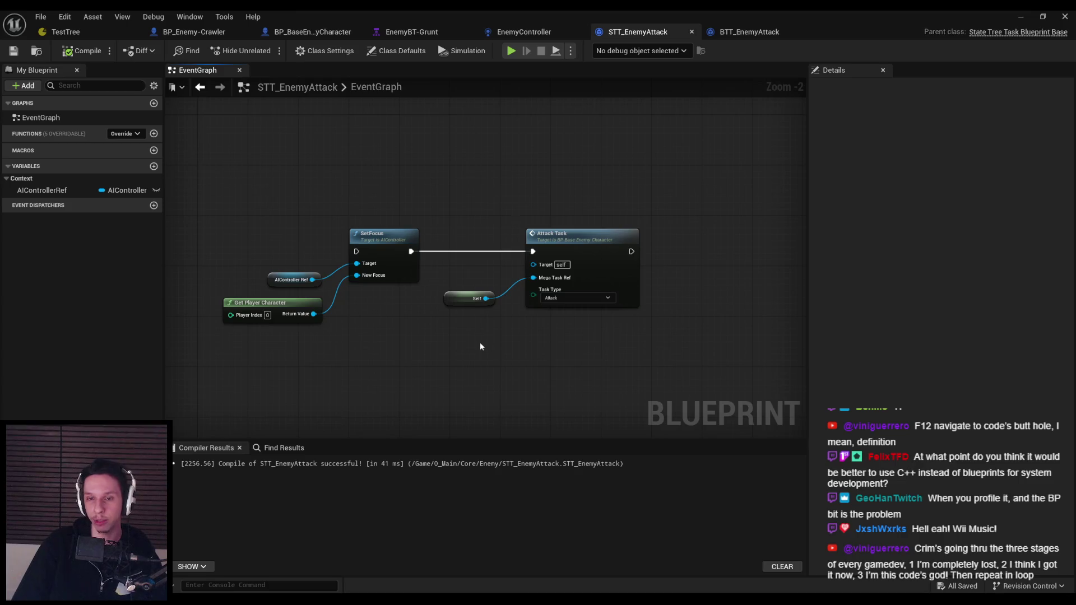
# Promote Attack Task's Target pin to AIEnemyRef in category Context, then compile and save
pyautogui.scroll(1, 465, 287)
pyautogui.moveTo(468, 303); pyautogui.dragTo(475, 309)
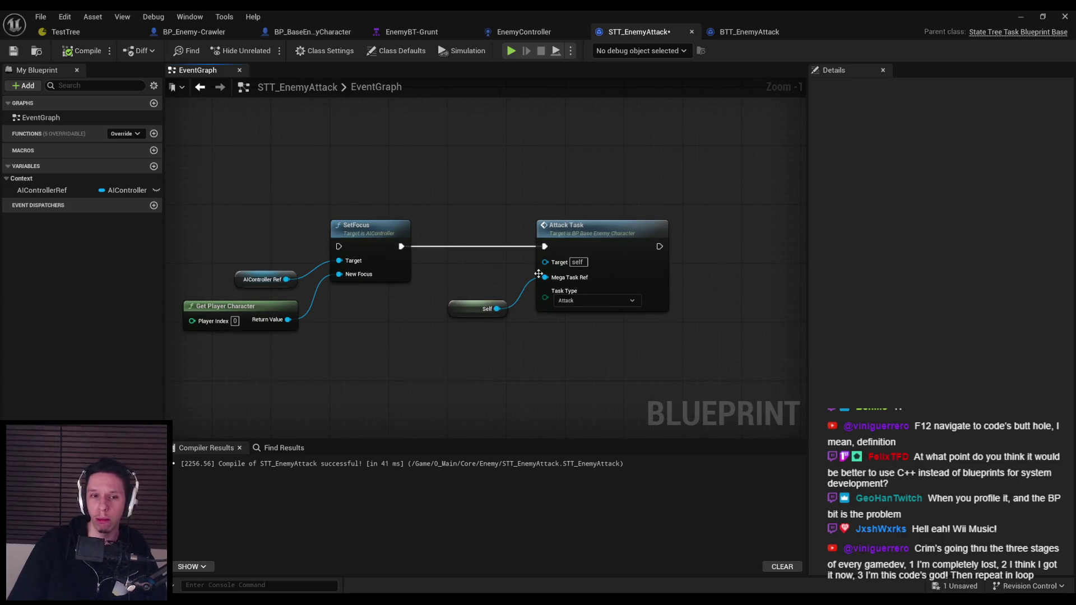
pyautogui.moveTo(545, 262); pyautogui.dragTo(507, 272)
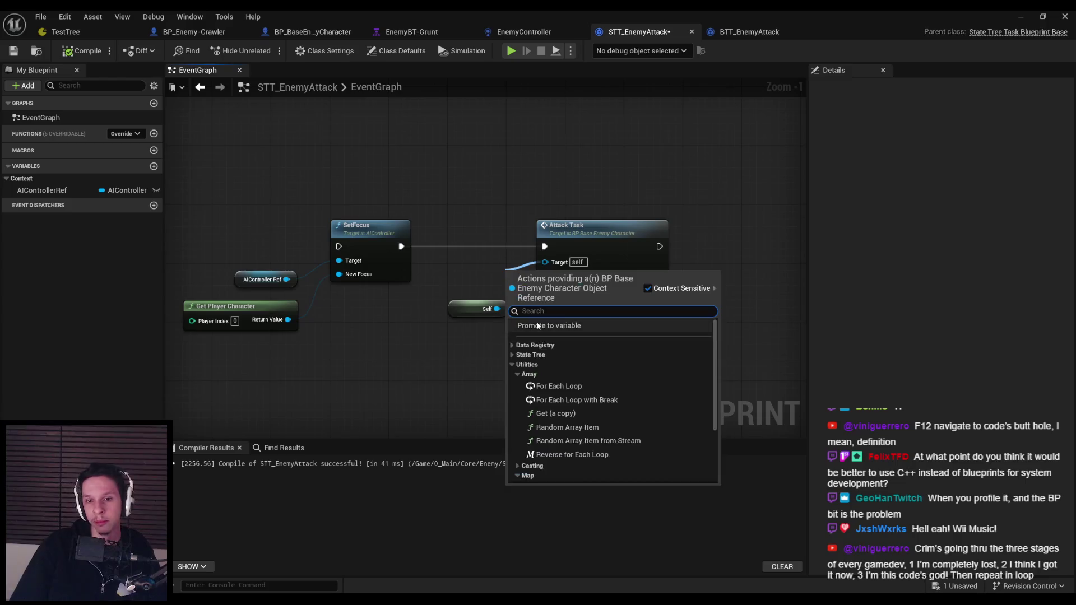
pyautogui.click(537, 325)
pyautogui.write('AIE')
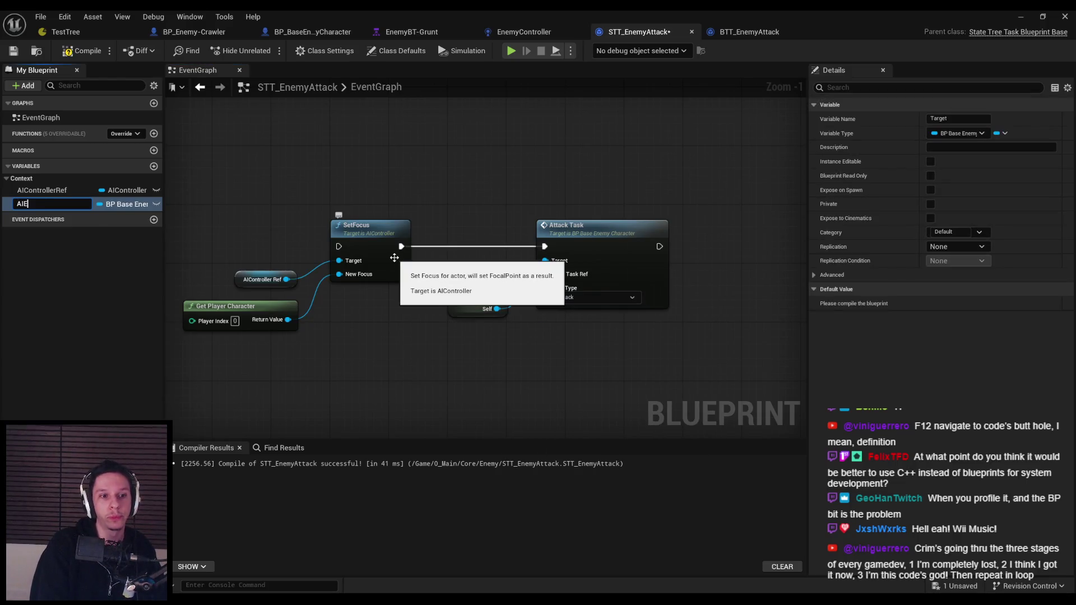
pyautogui.write('nemyRef')
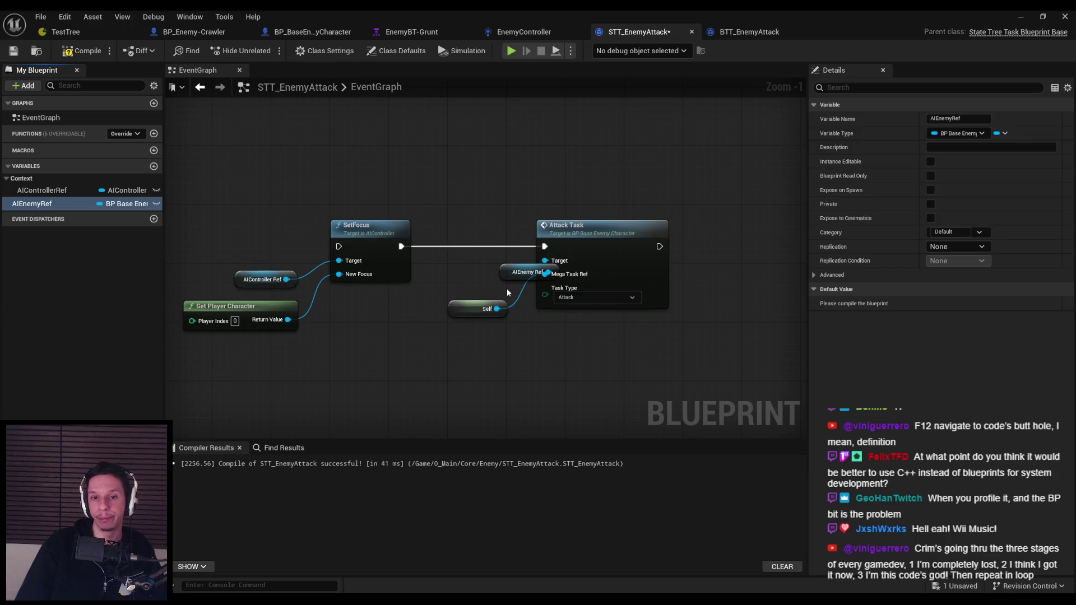
pyautogui.click(466, 286)
pyautogui.moveTo(465, 287); pyautogui.dragTo(458, 286)
pyautogui.click(947, 232)
pyautogui.write('Context')
pyautogui.press('Return')
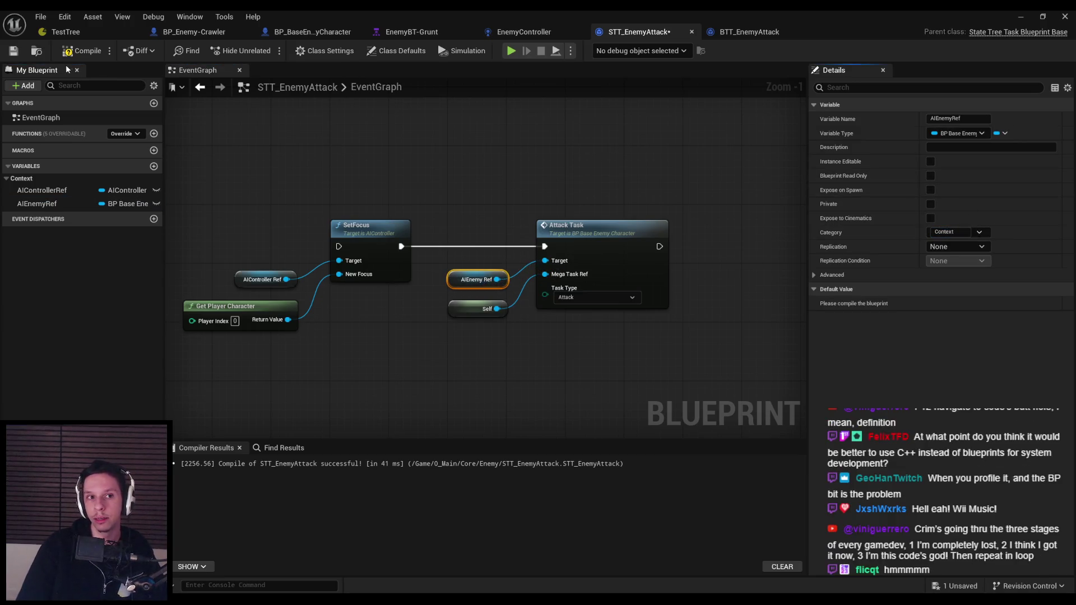
pyautogui.click(81, 50)
pyautogui.click(13, 54)
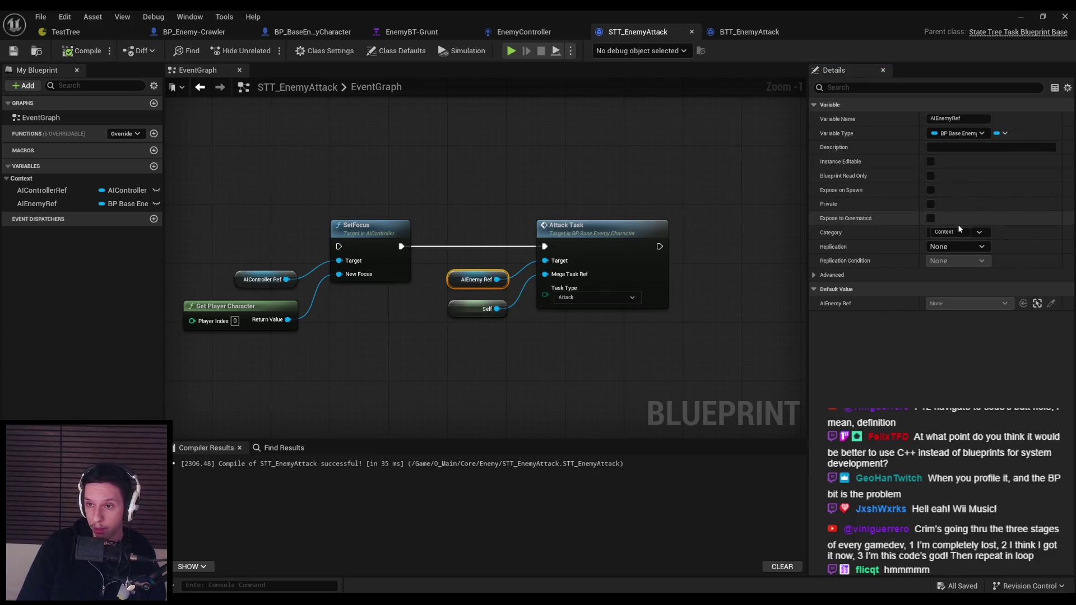
# In TestTree, give the Attack state the STT Enemy Attack task and save
pyautogui.click(106, 35)
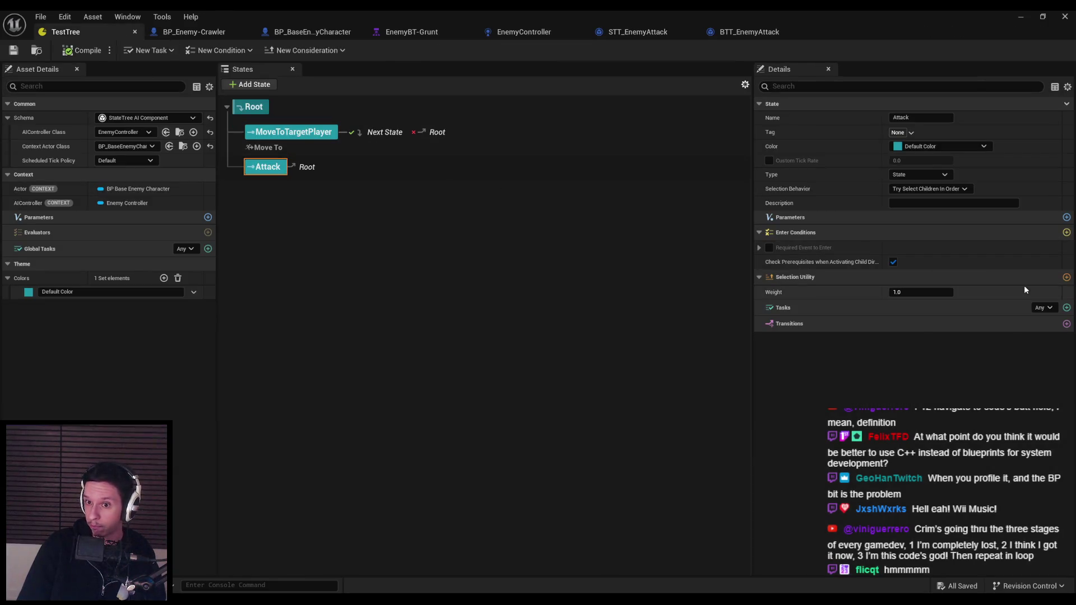
pyautogui.click(1066, 307)
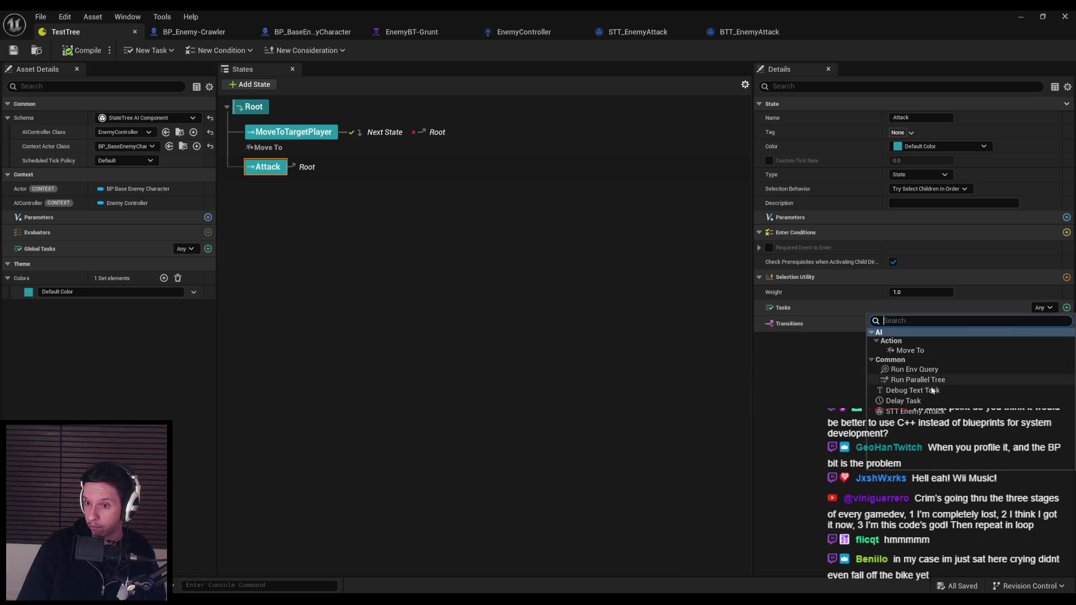
pyautogui.click(915, 411)
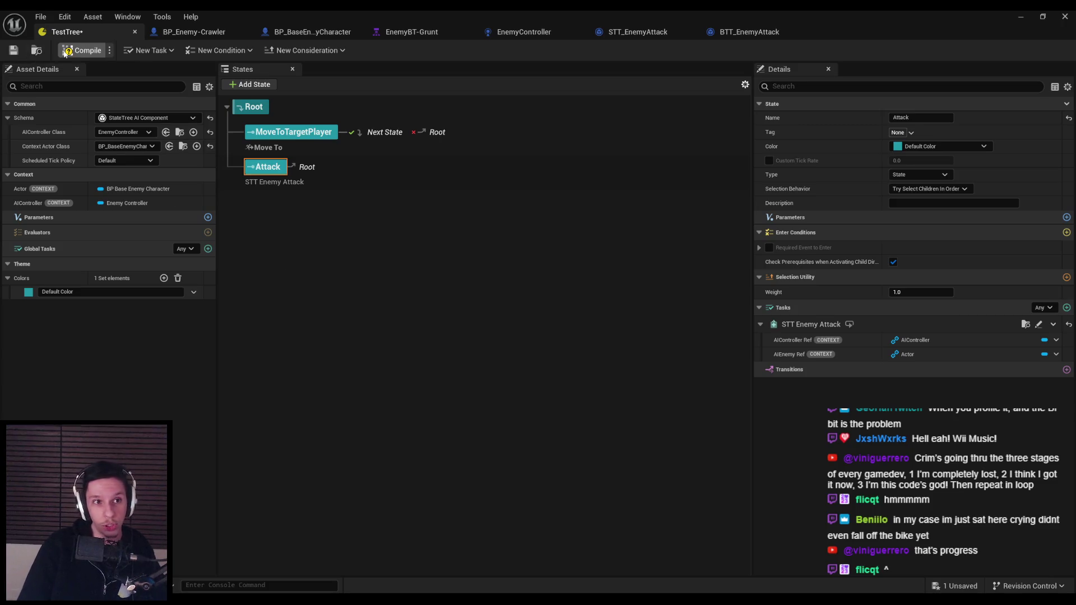
pyautogui.click(14, 51)
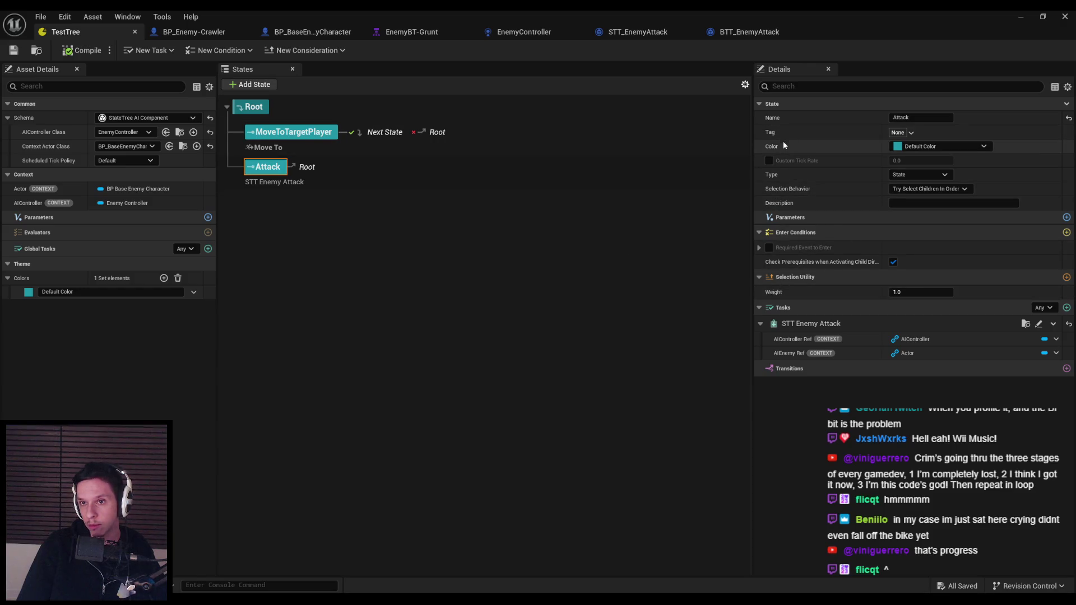
pyautogui.click(911, 132)
pyautogui.click(911, 134)
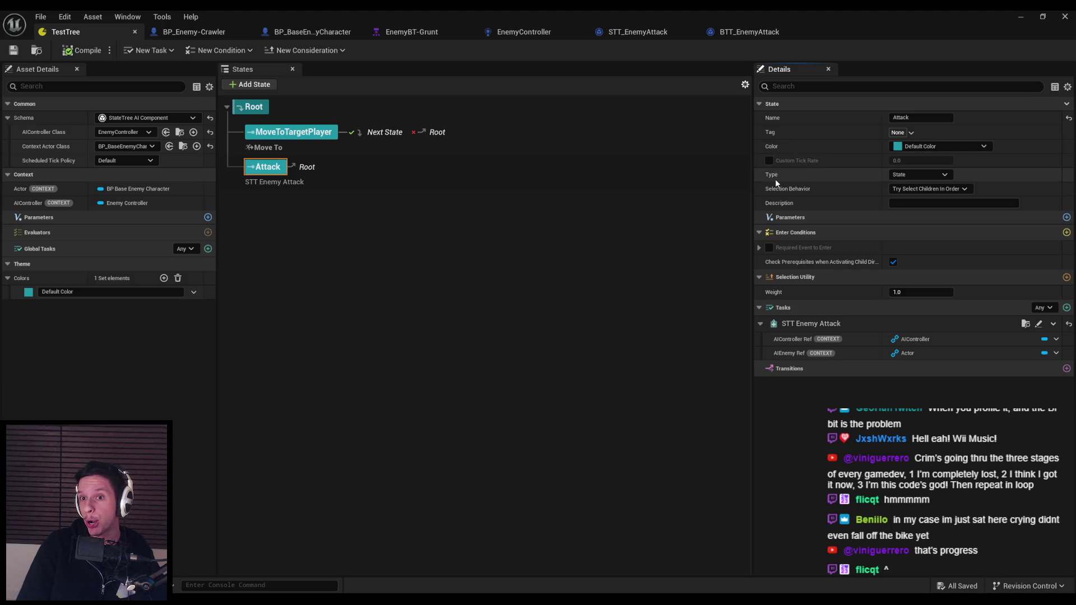
pyautogui.click(940, 149)
# Add a red Theme Colors entry named AttackState
pyautogui.click(938, 149)
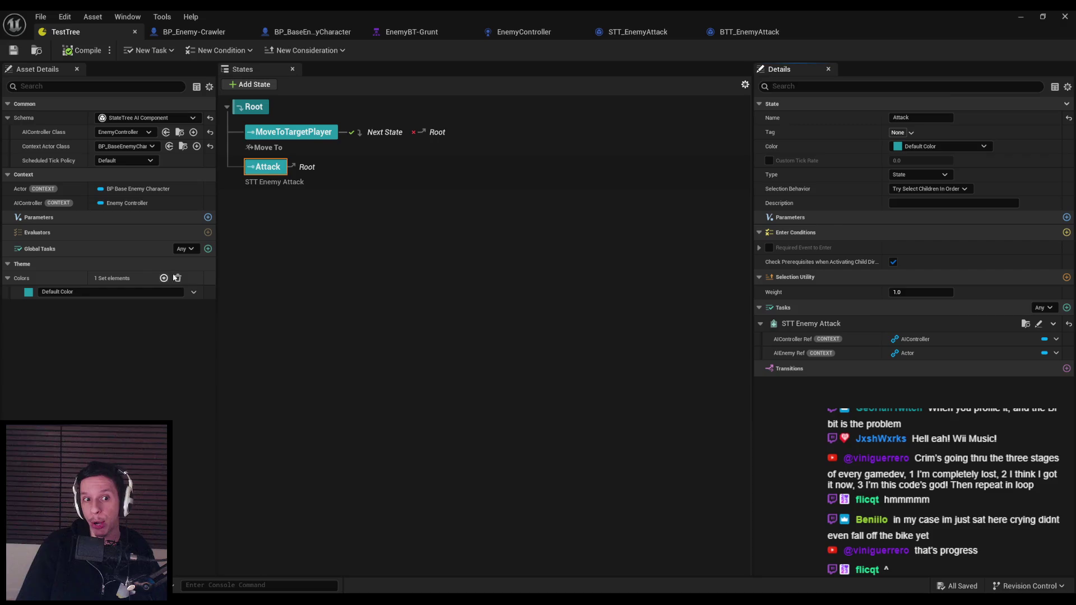
pyautogui.click(164, 278)
pyautogui.click(28, 306)
pyautogui.click(162, 324)
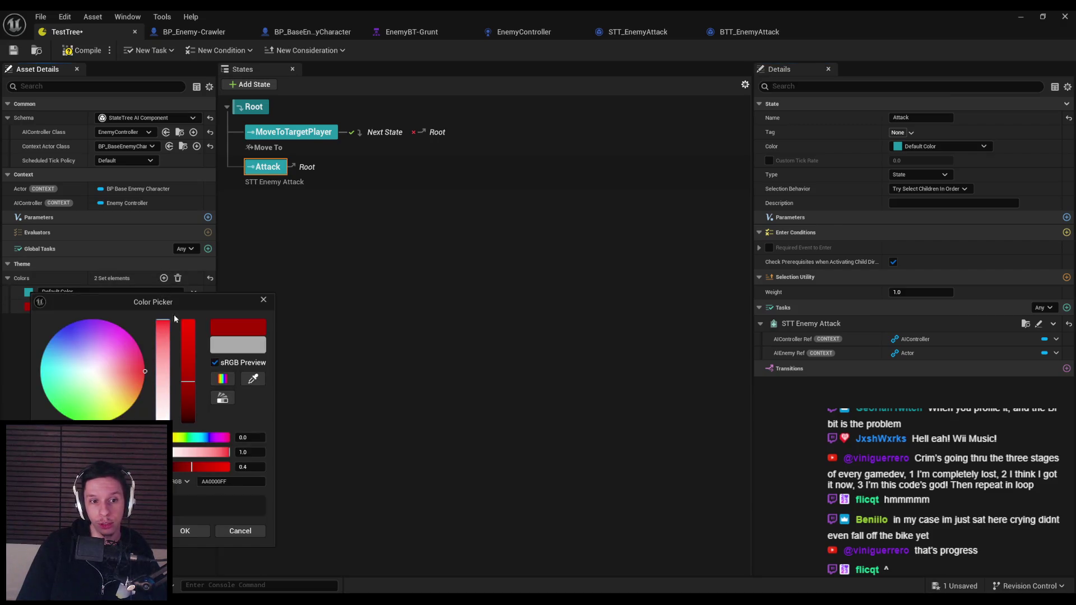
pyautogui.click(188, 531)
pyautogui.click(124, 305)
pyautogui.write('AttackState')
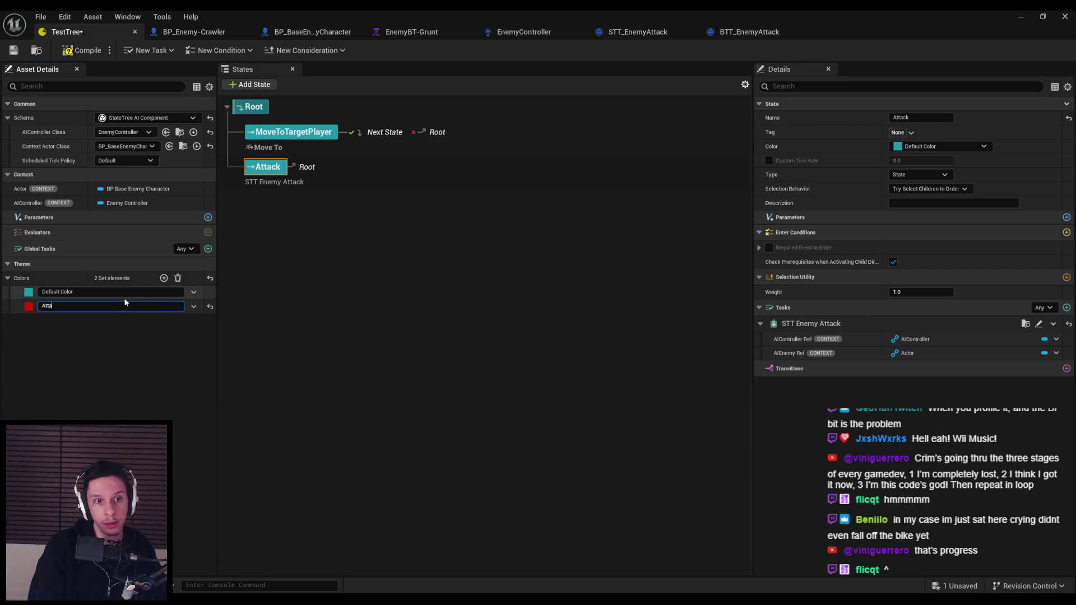
pyautogui.hotkey('ctrl', 'a')
pyautogui.press('Return')
# Colour the Attack state with AttackState, then compile and save the tree
pyautogui.click(918, 146)
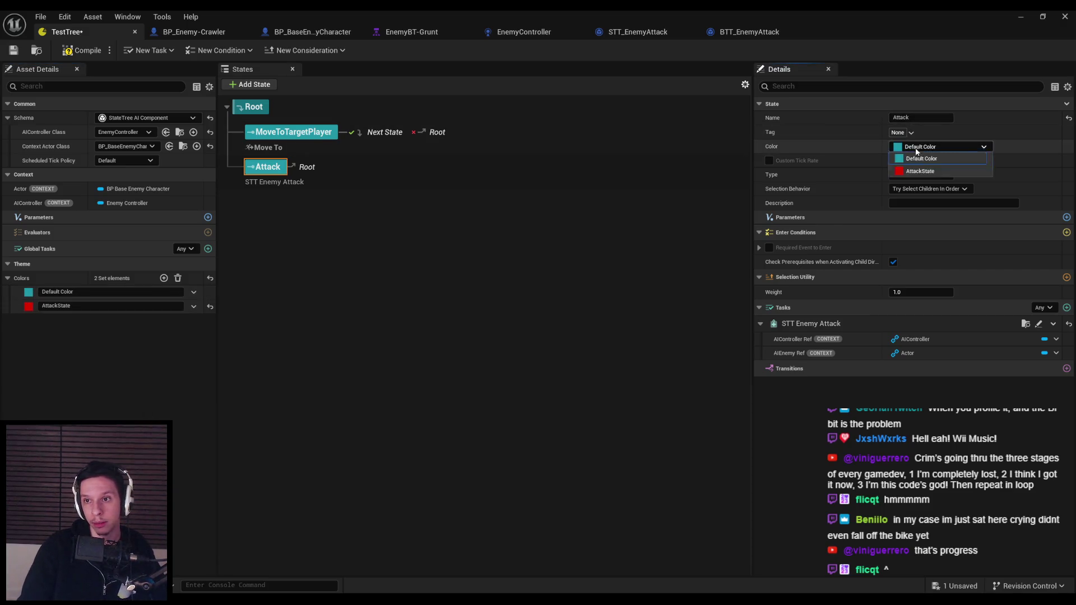
pyautogui.click(919, 168)
pyautogui.click(508, 258)
pyautogui.click(81, 50)
pyautogui.click(13, 50)
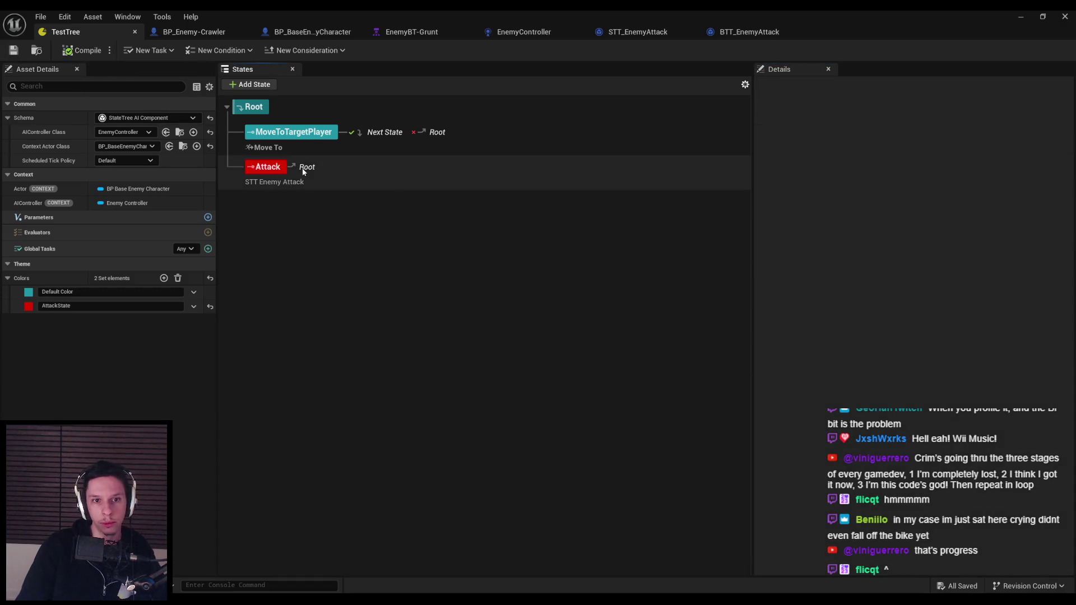
# Give Attack an On State Completed transition to Root, compile, and switch to EnemyBT-Grunt
pyautogui.click(303, 167)
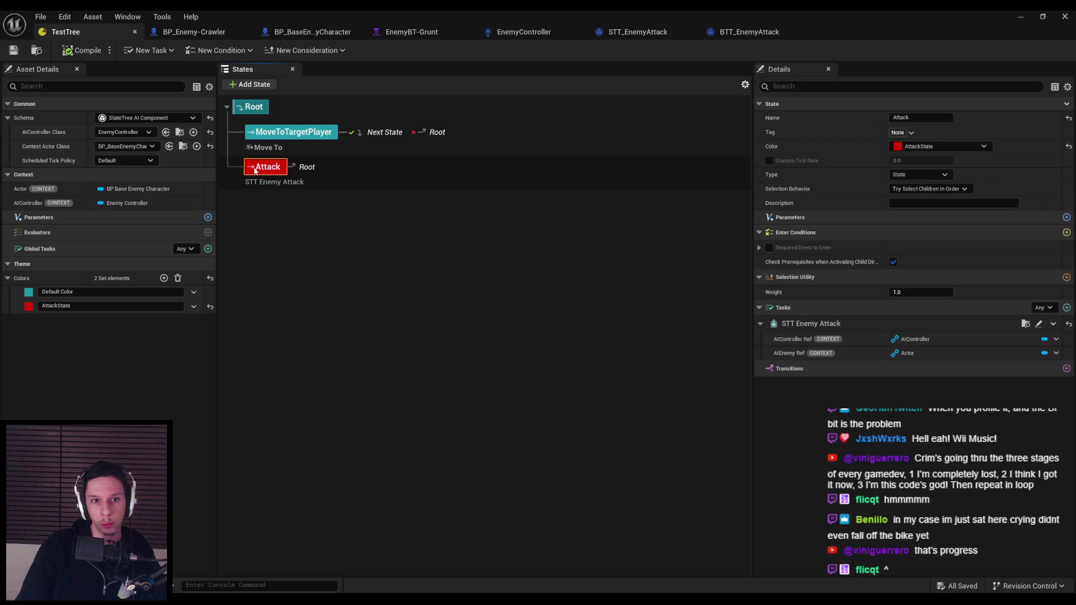
pyautogui.click(1067, 369)
pyautogui.click(916, 413)
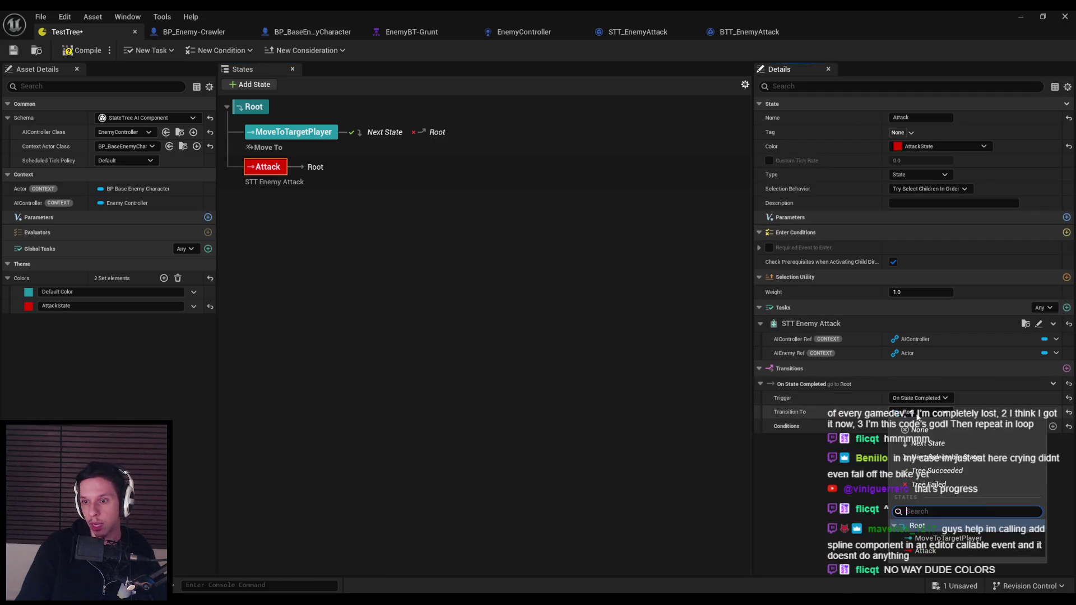
pyautogui.click(725, 364)
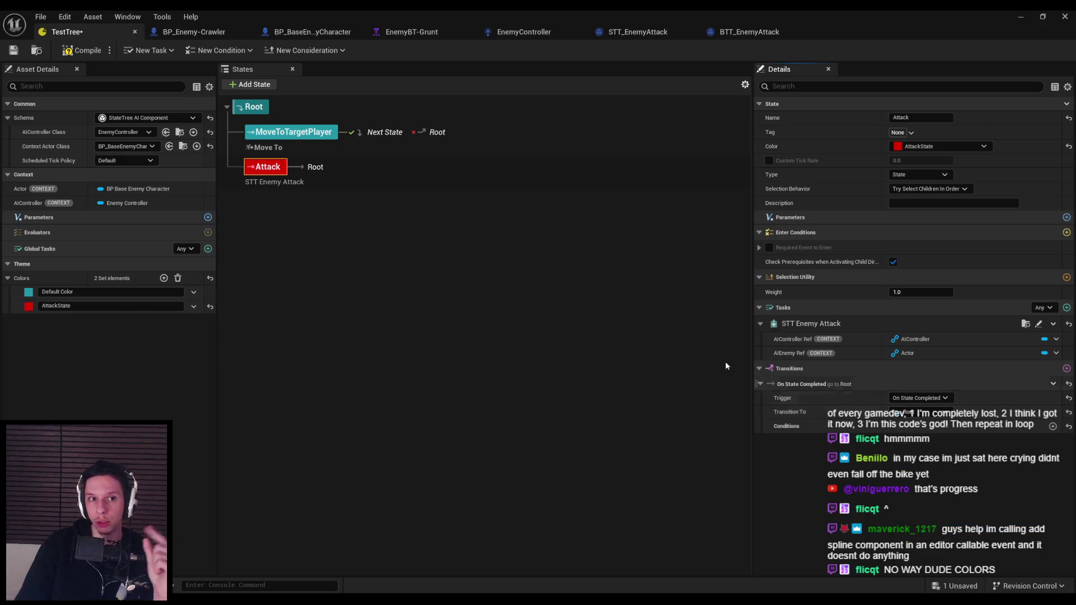
pyautogui.click(84, 50)
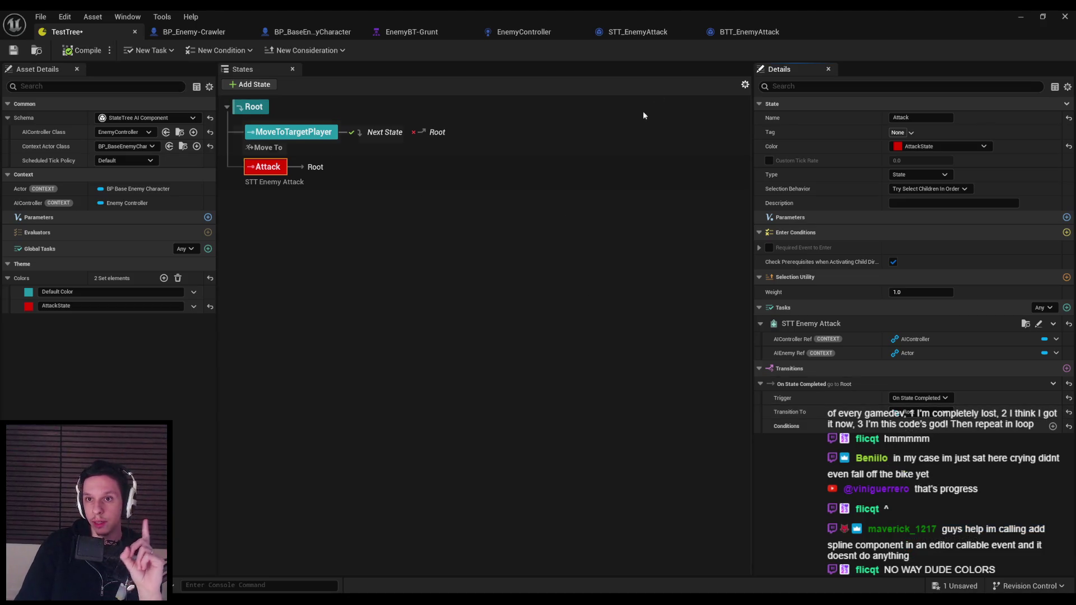
pyautogui.click(412, 32)
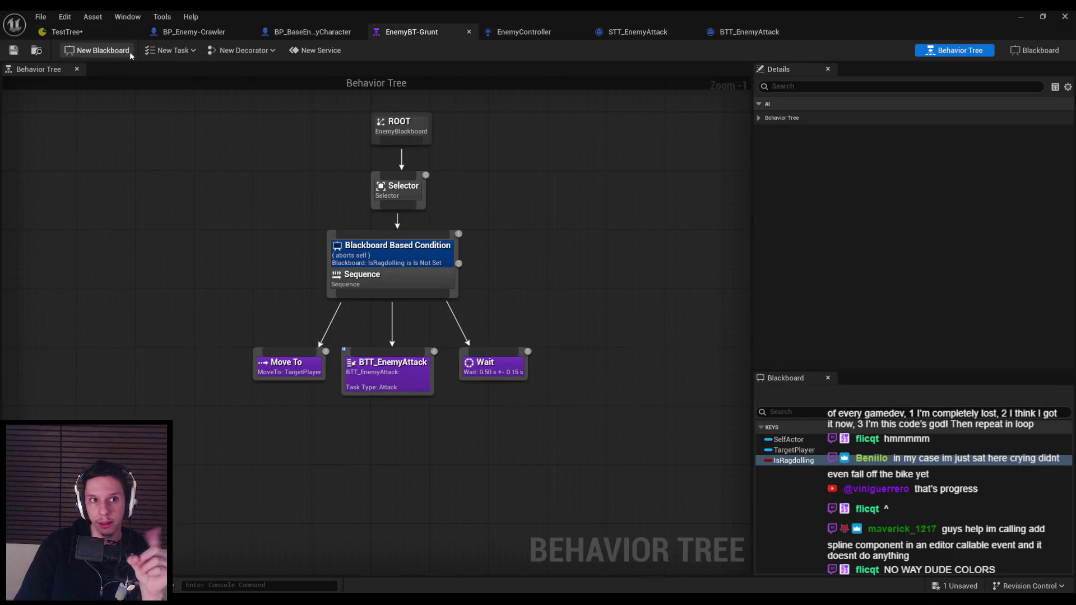
# Back in TestTree, add a sibling state below Attack with a Delay task
pyautogui.click(66, 32)
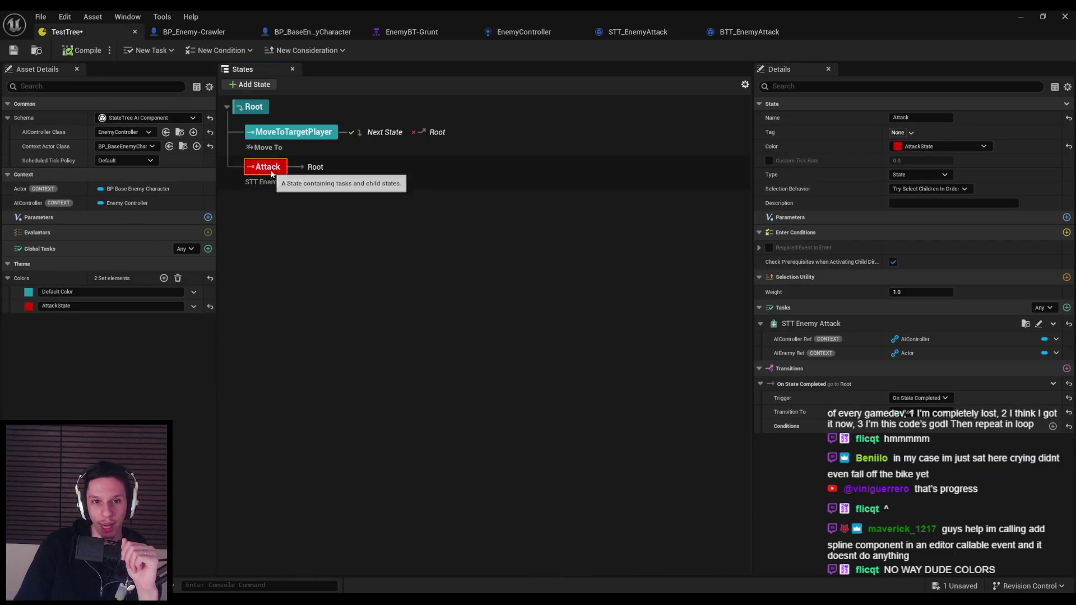
pyautogui.rightClick(269, 171)
pyautogui.moveTo(298, 202)
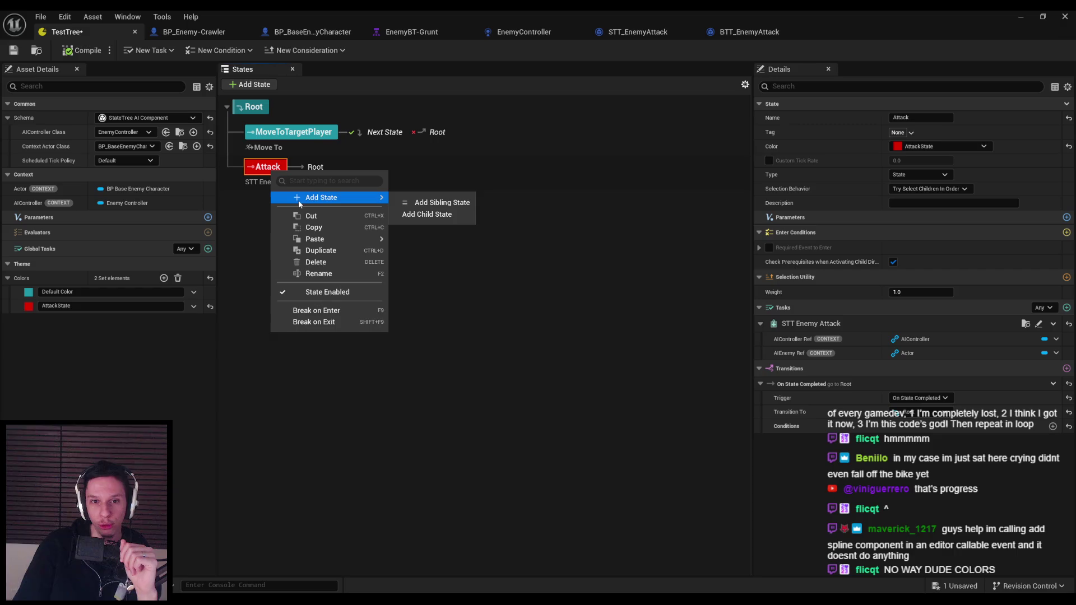
pyautogui.click(442, 203)
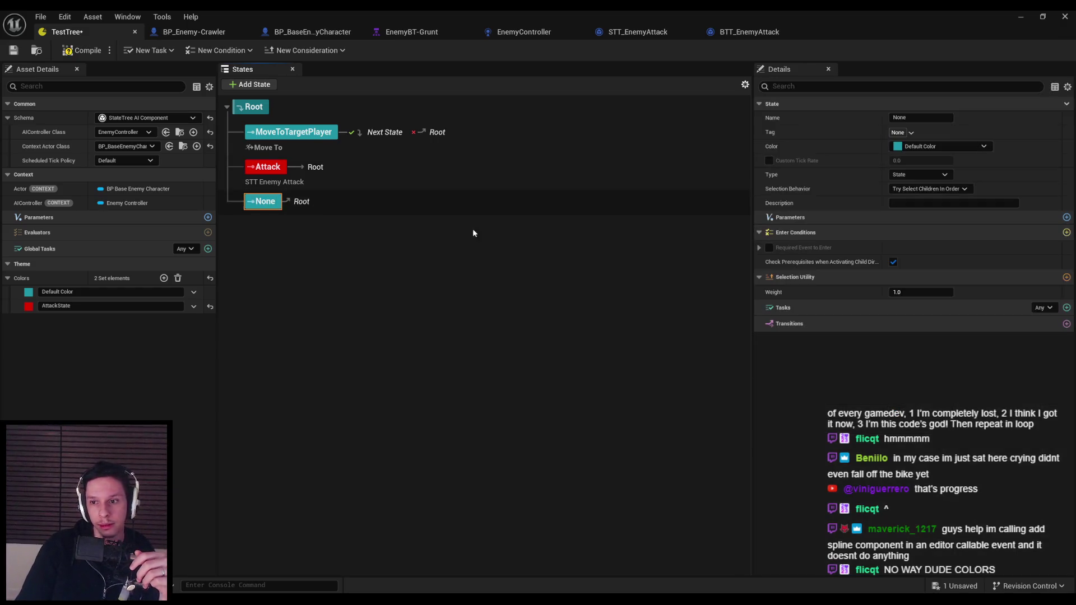
pyautogui.rightClick(271, 202)
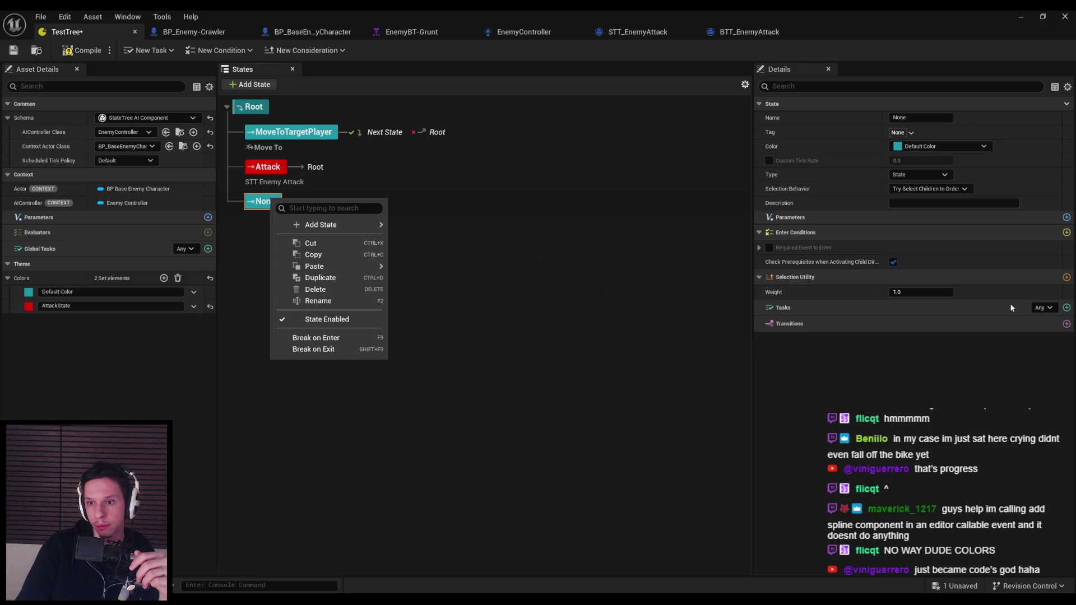
pyautogui.click(1065, 309)
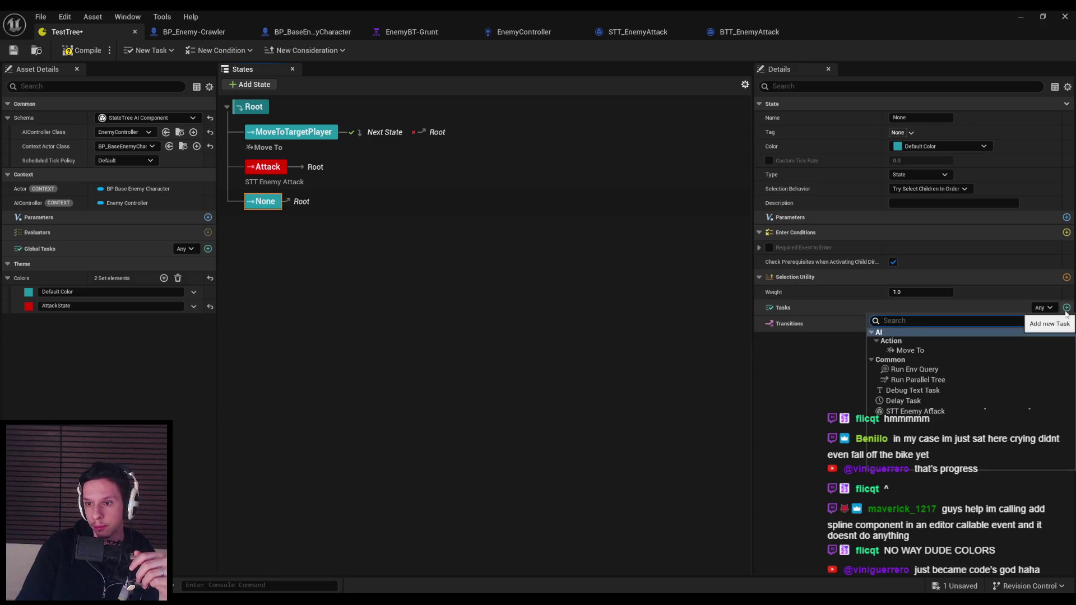
pyautogui.click(921, 401)
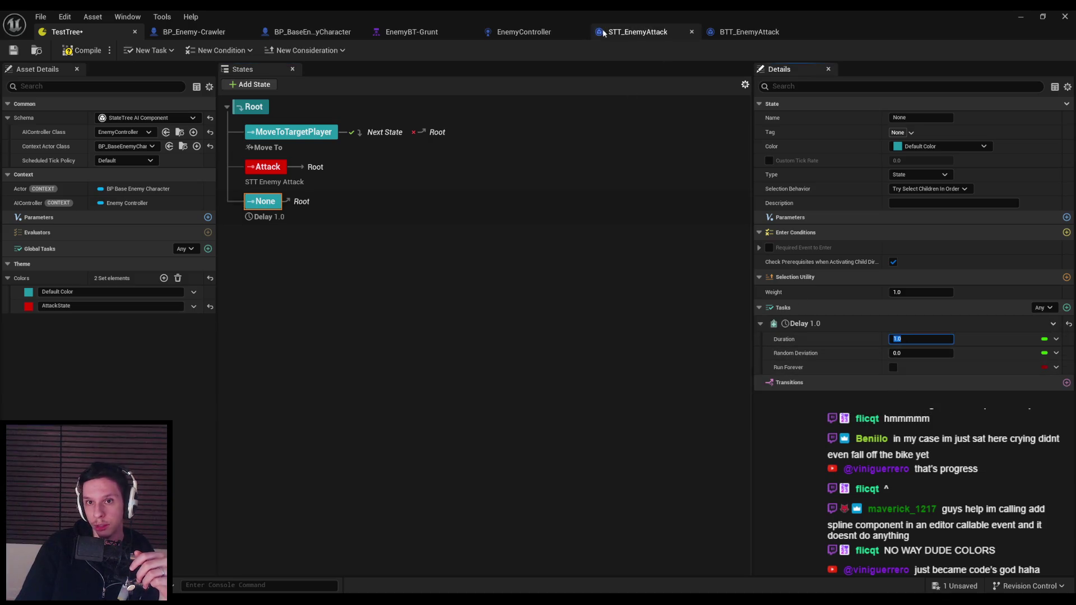
# After checking Grunt's Wait node, set the delay to Duration 0.5 and Random Deviation 0.15
pyautogui.click(412, 32)
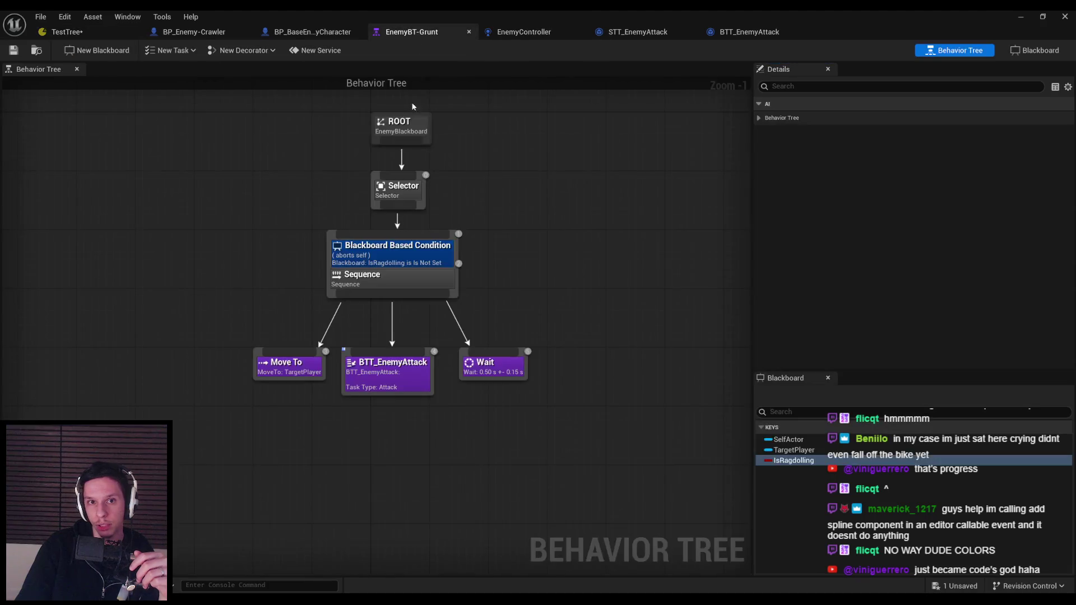
pyautogui.click(496, 370)
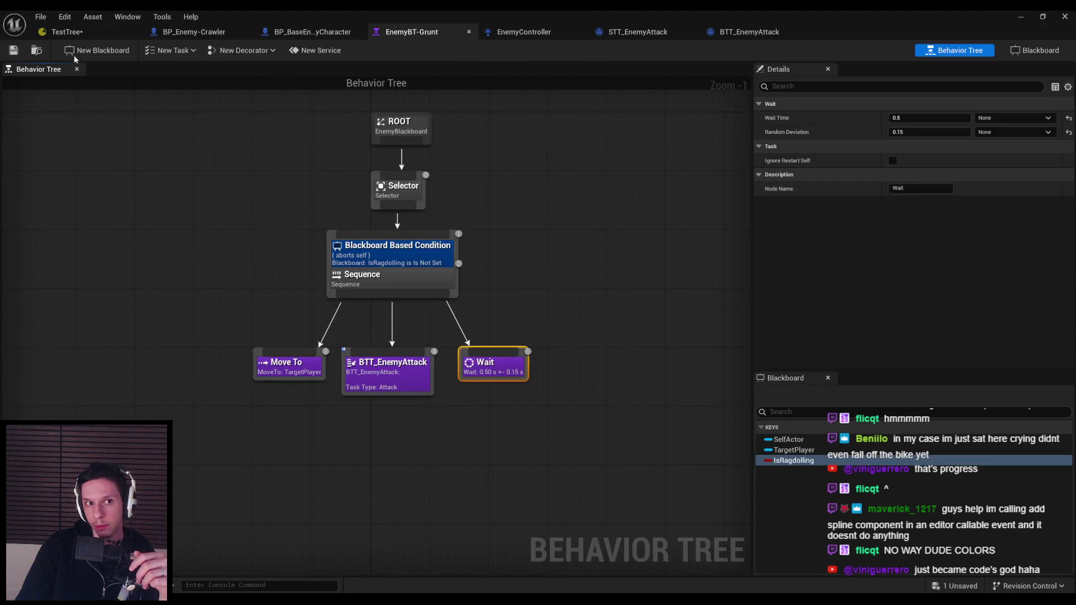
pyautogui.click(65, 31)
pyautogui.click(912, 339)
pyautogui.write('0.5')
pyautogui.press('Tab')
pyautogui.write('5')
pyautogui.press('Return')
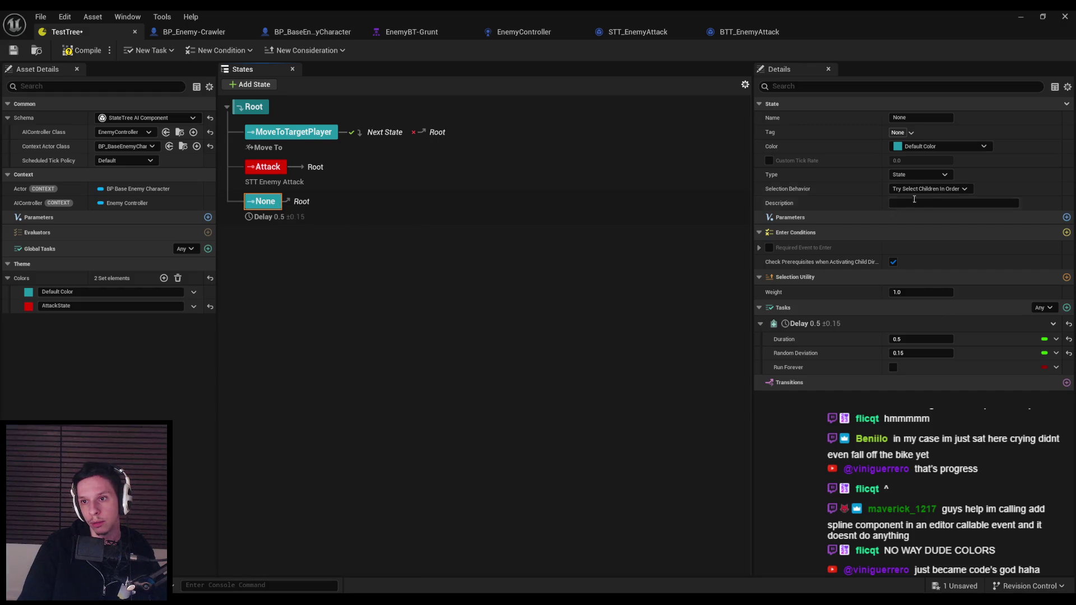
# Rename the new state to Wait, then compile and save TestTree
pyautogui.click(919, 175)
pyautogui.click(904, 180)
pyautogui.click(476, 386)
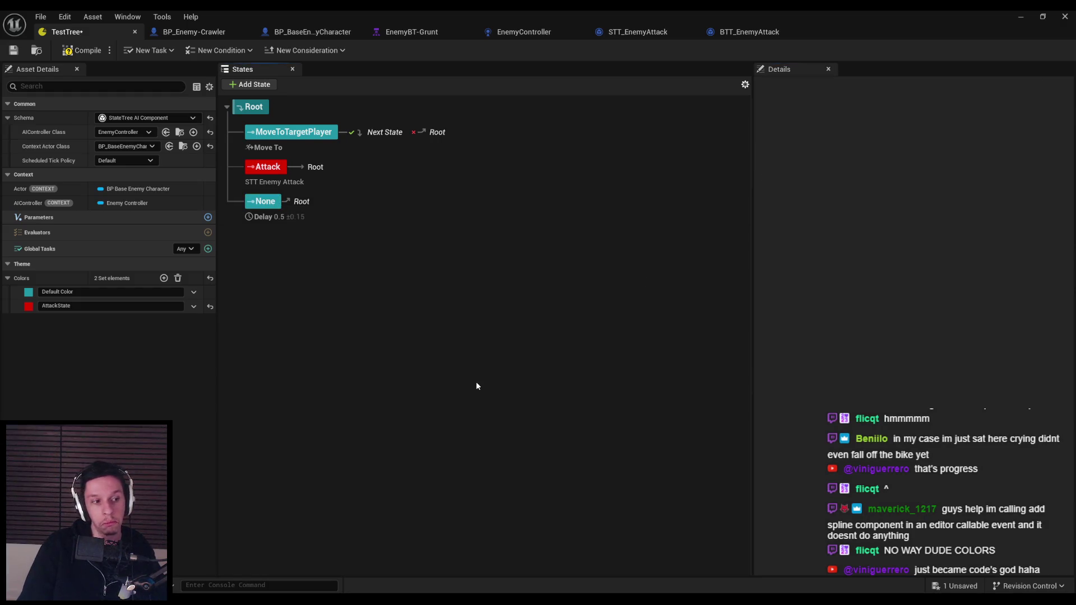
pyautogui.hotkey('ctrl', 's')
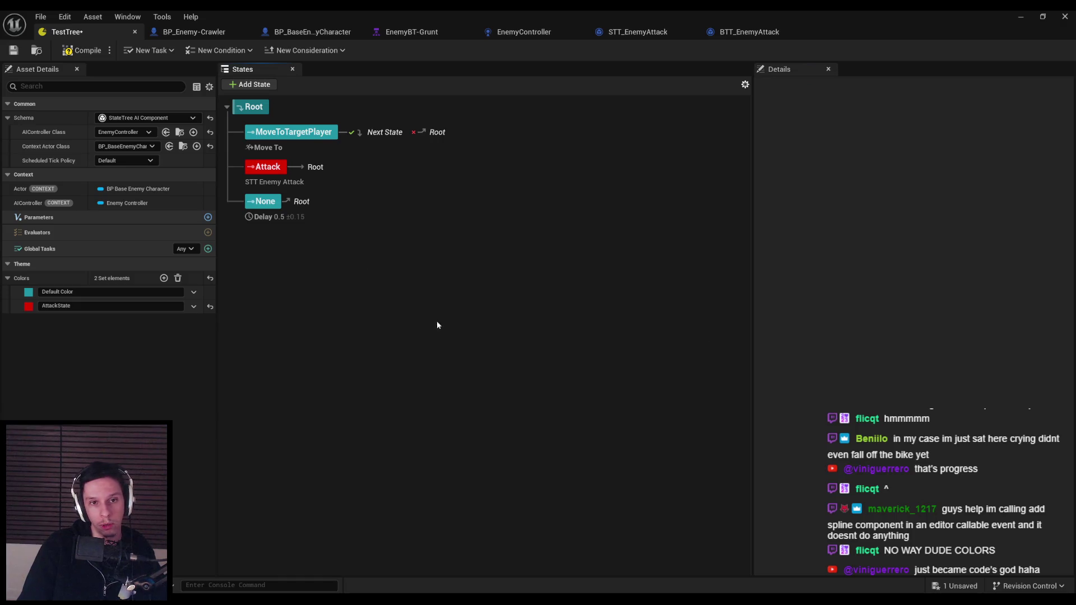
pyautogui.doubleClick(260, 201)
pyautogui.write('Wait')
pyautogui.press('Return')
pyautogui.click(342, 177)
pyautogui.hotkey('ctrl', 's')
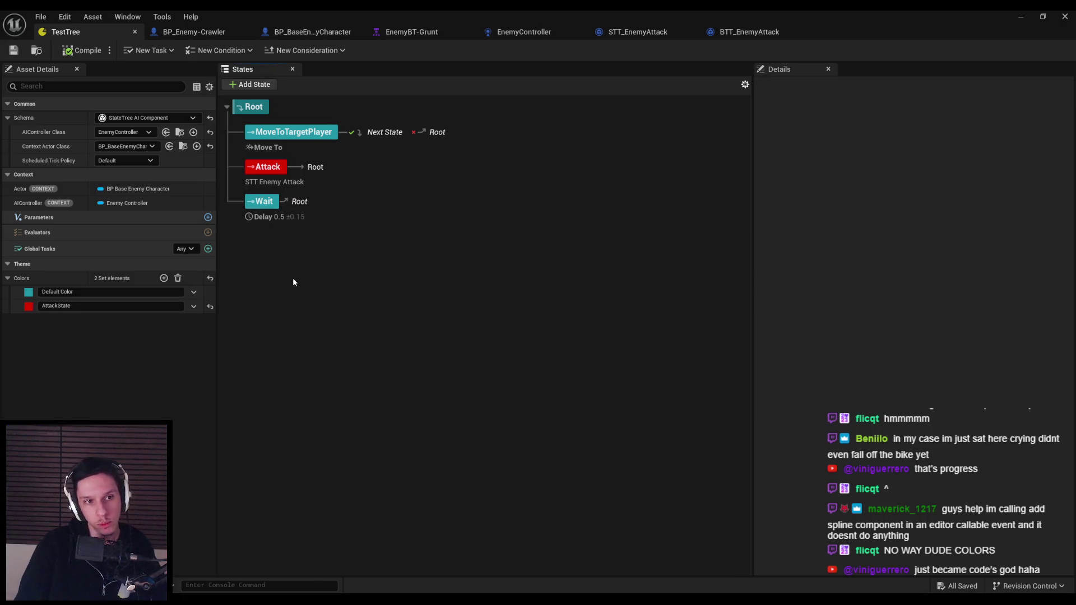
# Keep the tick policy at Default, glance at the enemy blueprints, and return to TestTree
pyautogui.click(125, 161)
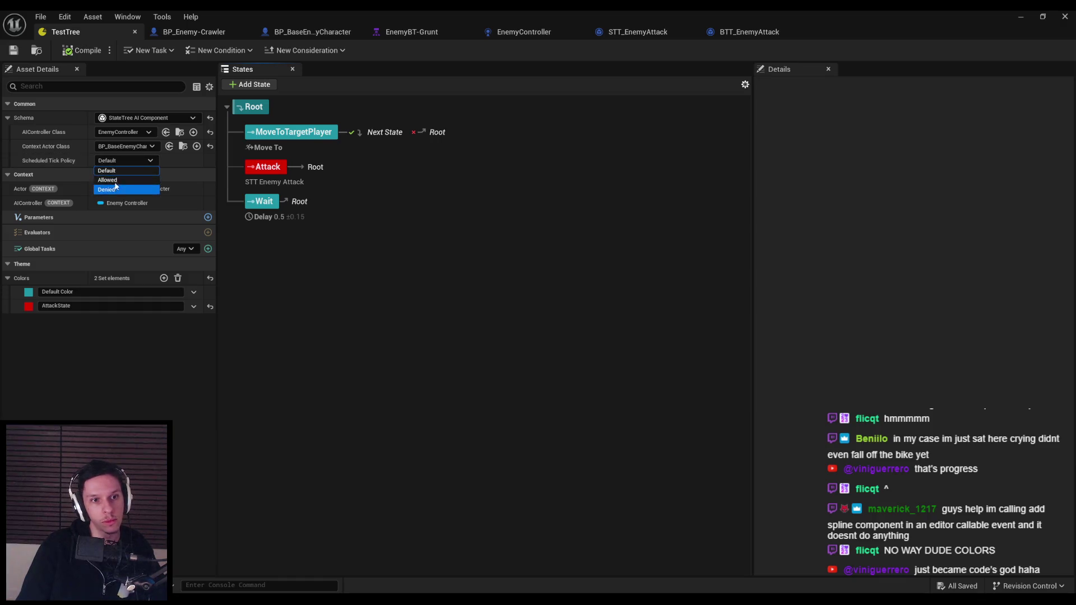
pyautogui.click(64, 162)
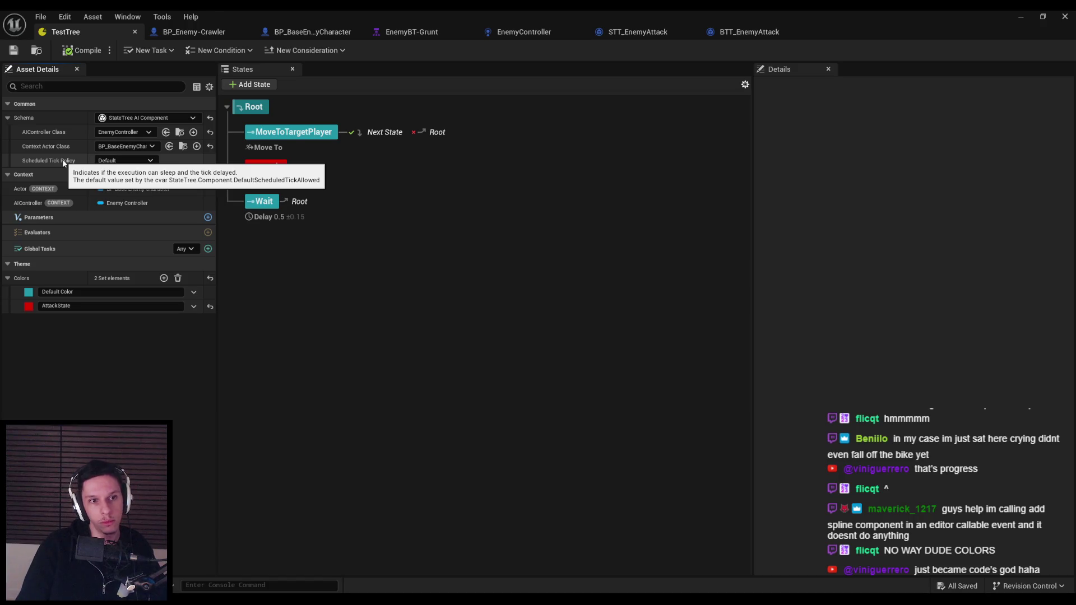
pyautogui.click(415, 407)
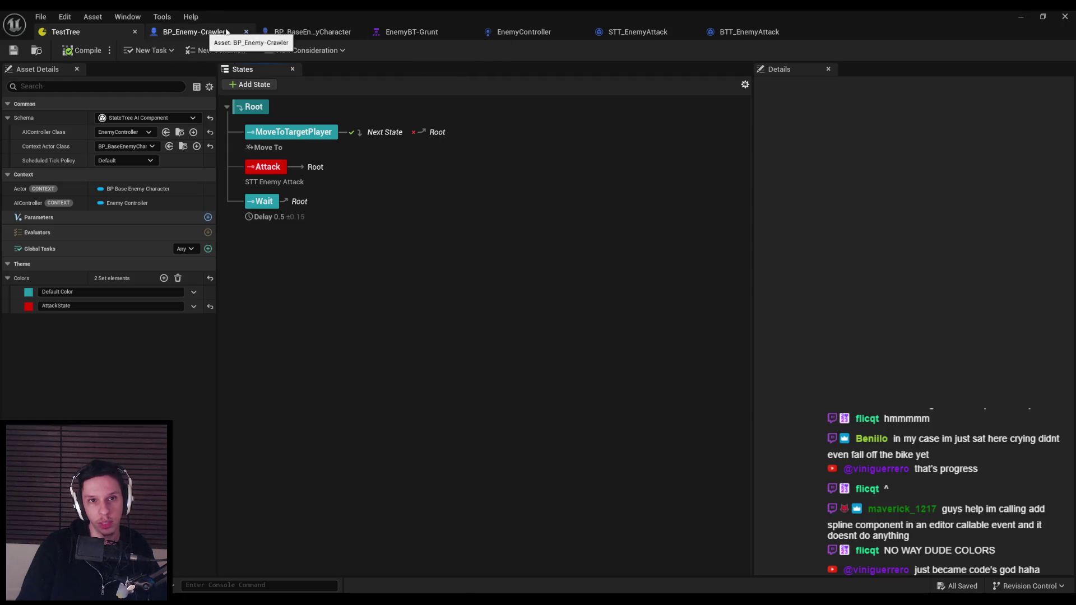
pyautogui.click(251, 32)
pyautogui.click(194, 32)
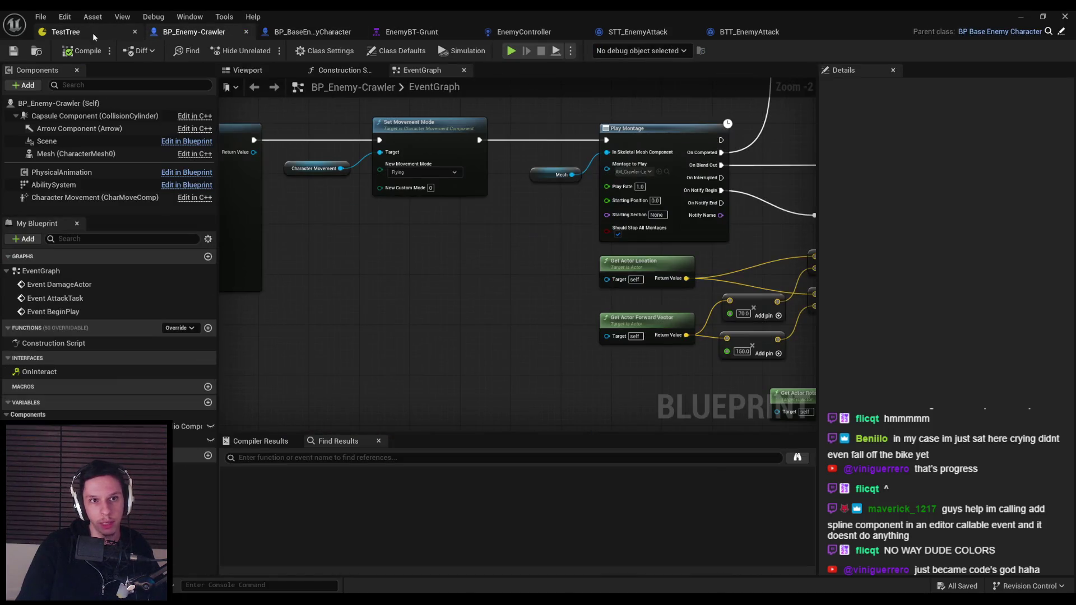
pyautogui.click(88, 35)
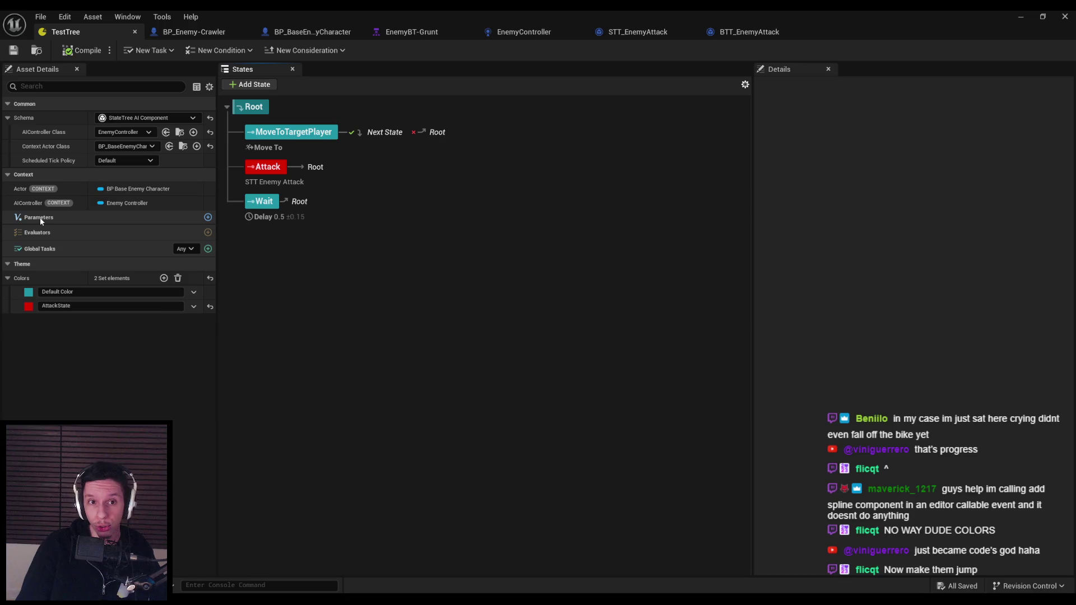
# Select Root, review Grunt's IsRagdolling condition and the base enemy blueprint, then reopen TestTree
pyautogui.click(254, 107)
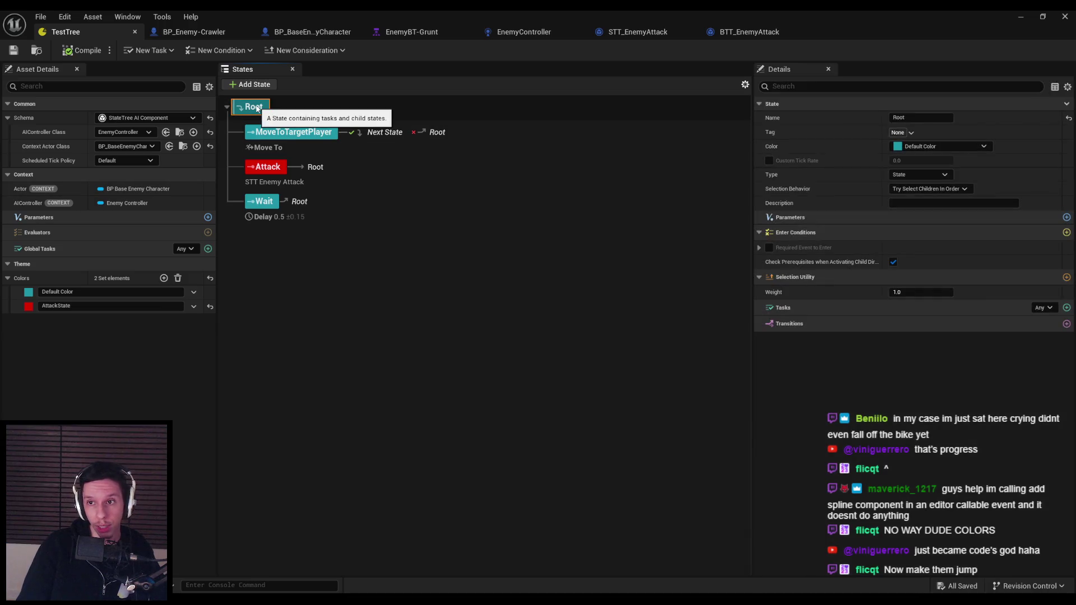
pyautogui.click(401, 31)
pyautogui.click(392, 262)
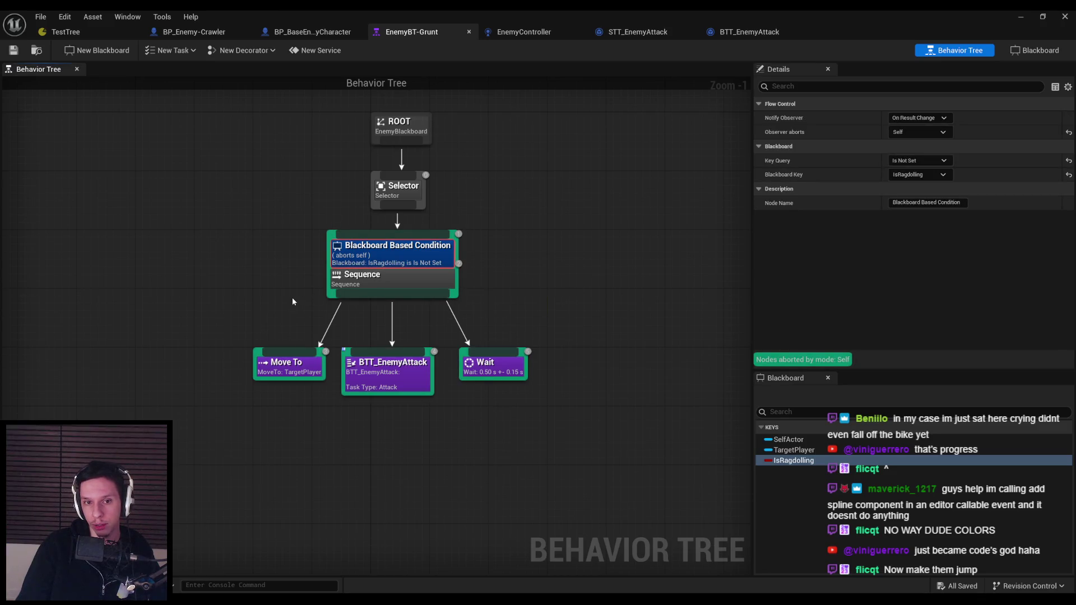
pyautogui.click(292, 301)
pyautogui.click(312, 32)
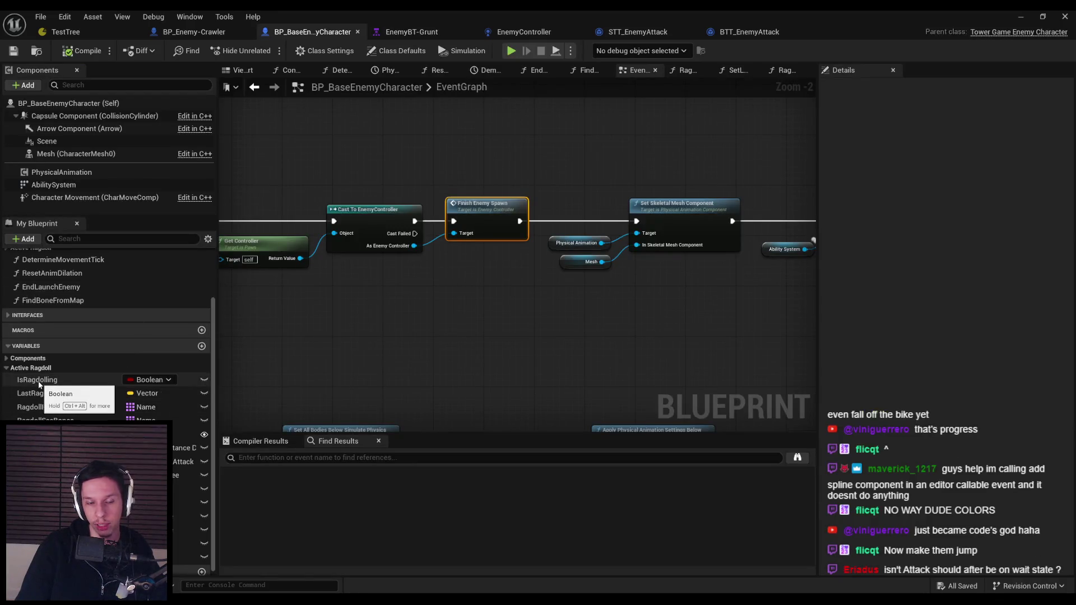
pyautogui.click(435, 367)
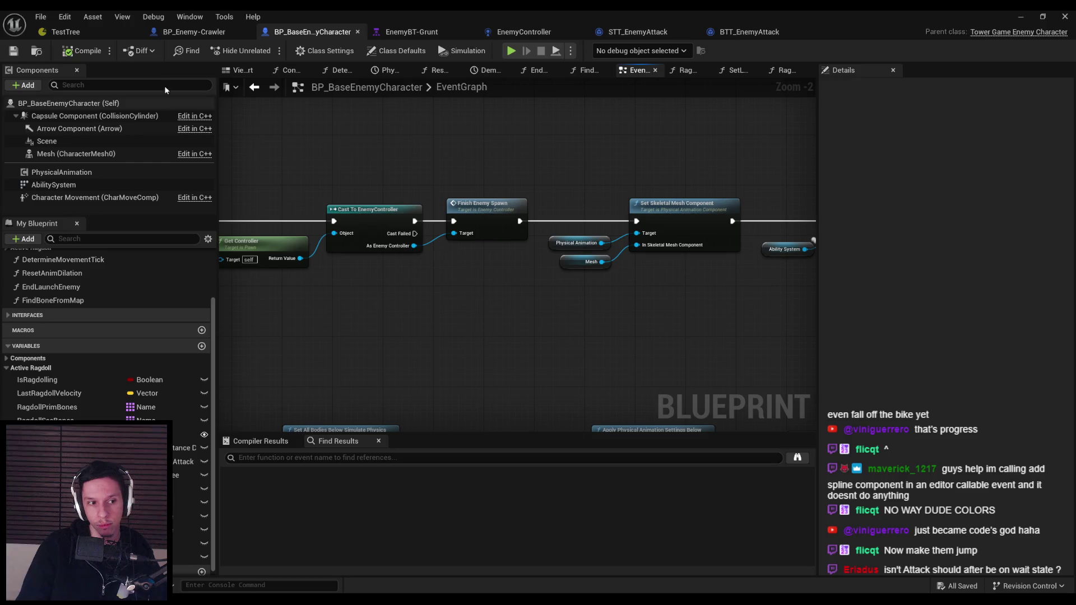
pyautogui.click(100, 32)
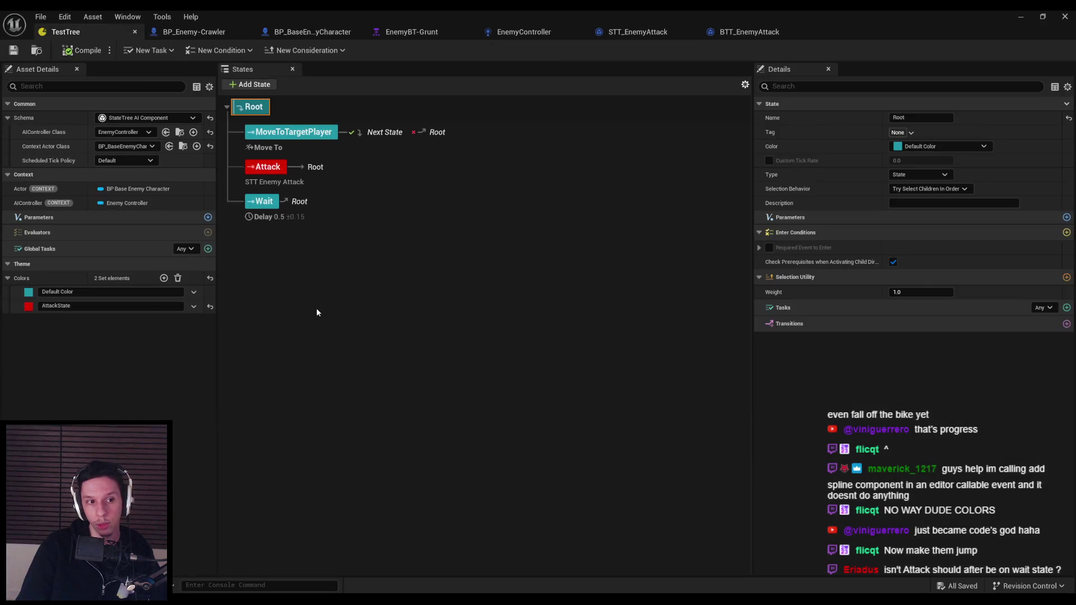
pyautogui.rightClick(260, 111)
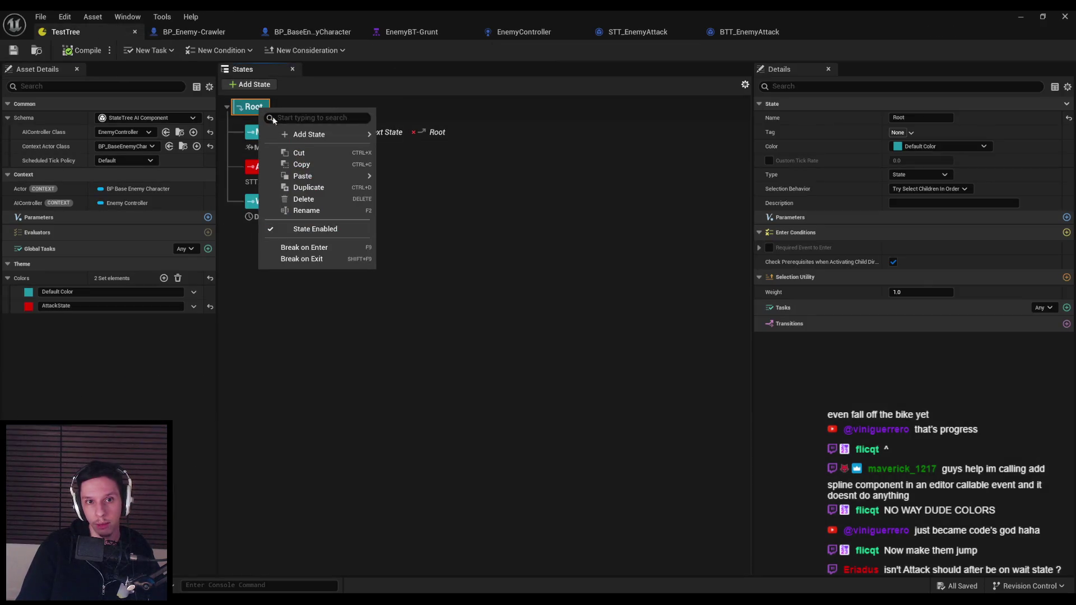
pyautogui.moveTo(298, 133)
pyautogui.click(761, 350)
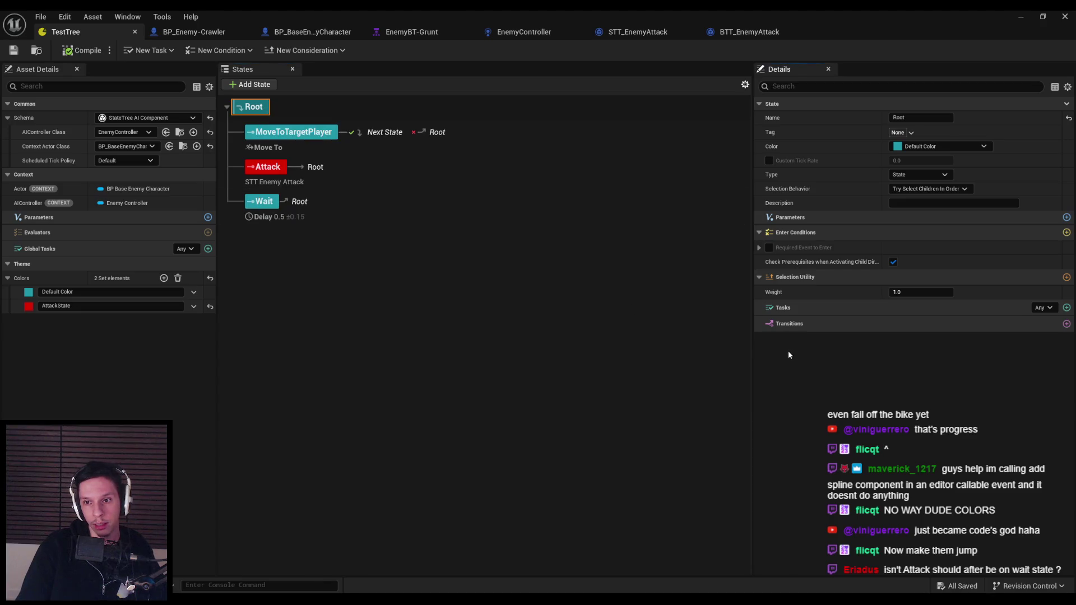
pyautogui.click(768, 247)
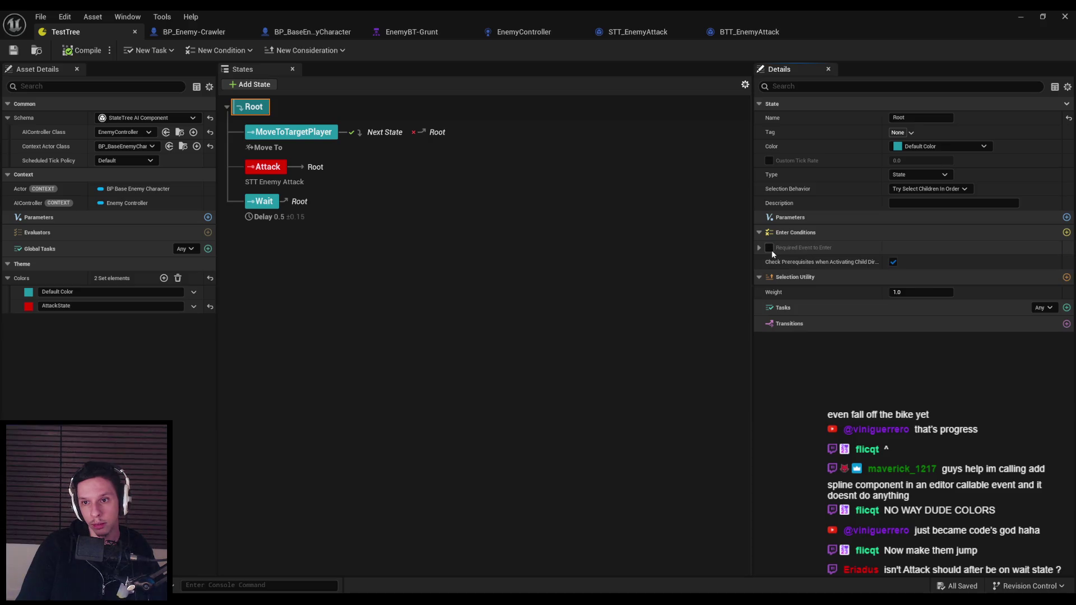
pyautogui.click(759, 248)
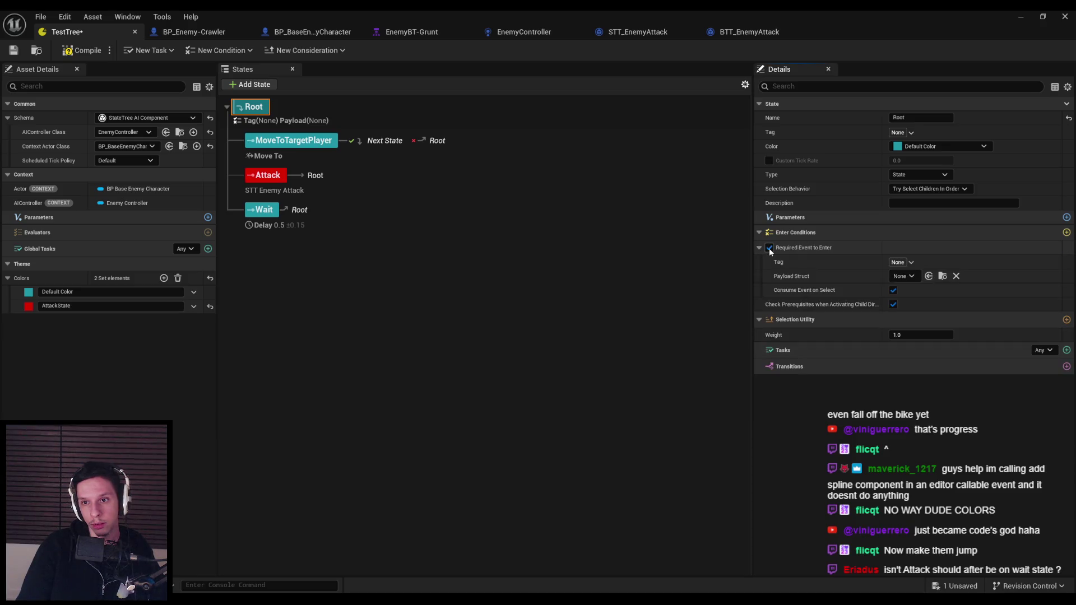
pyautogui.click(768, 248)
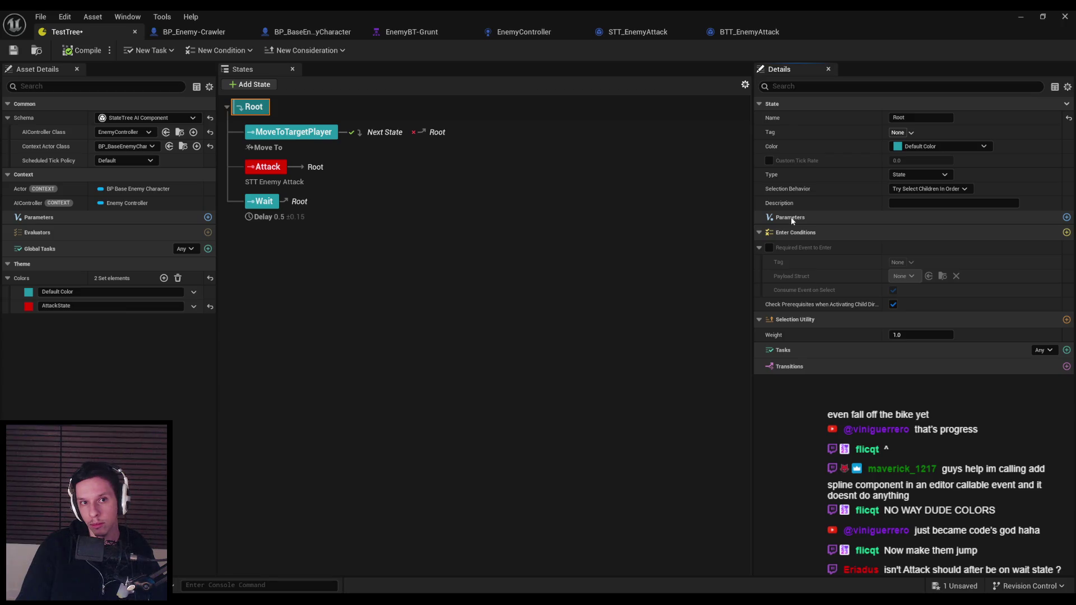
pyautogui.rightClick(249, 114)
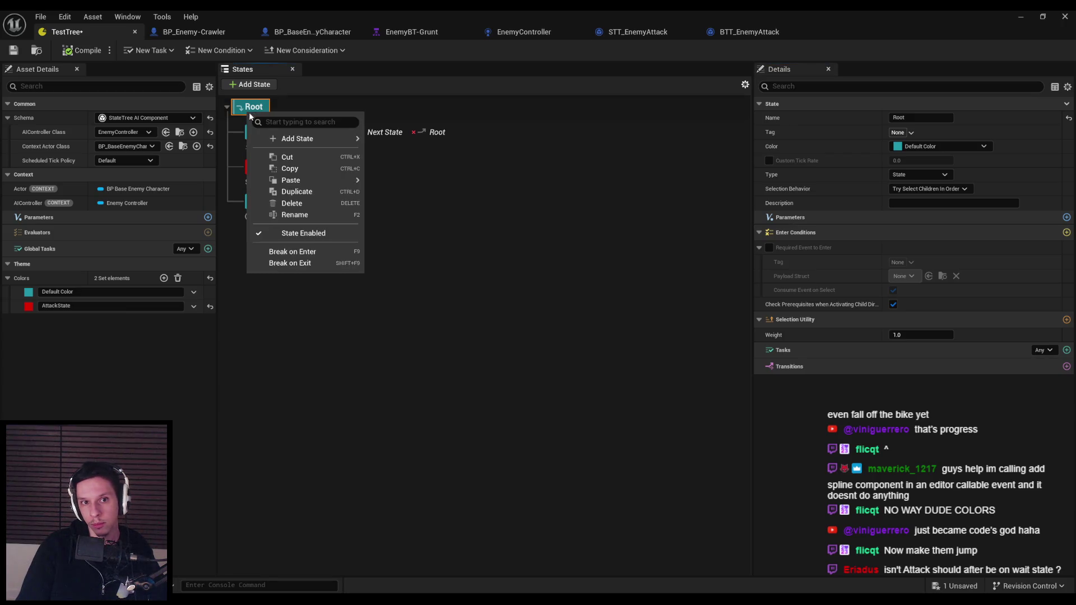
# Add a Constant utility consideration to Root bound to Actor.IsRagdolling
pyautogui.moveTo(274, 139)
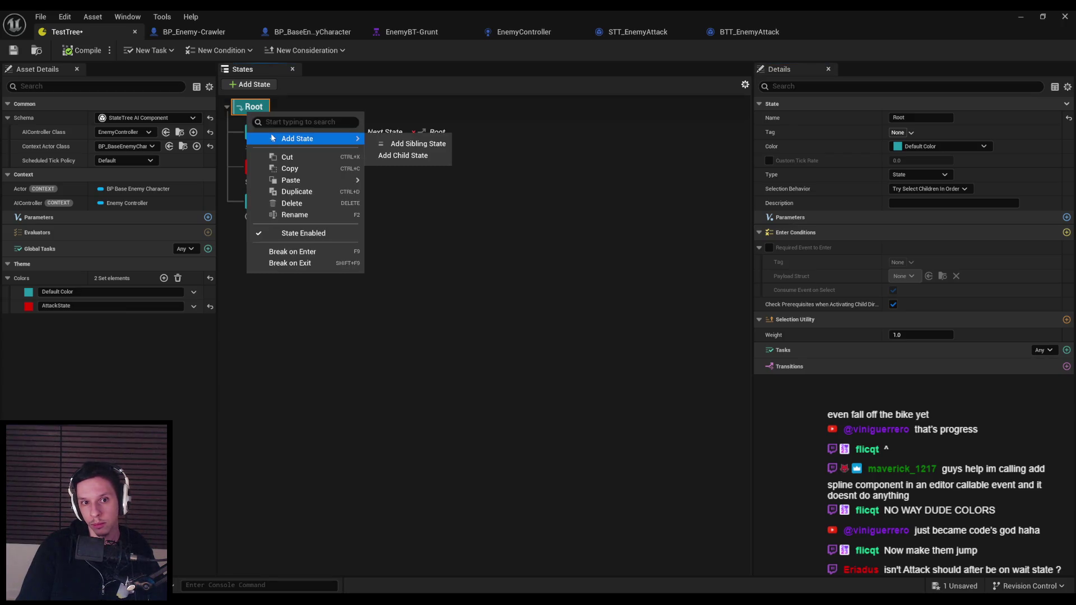
pyautogui.click(453, 346)
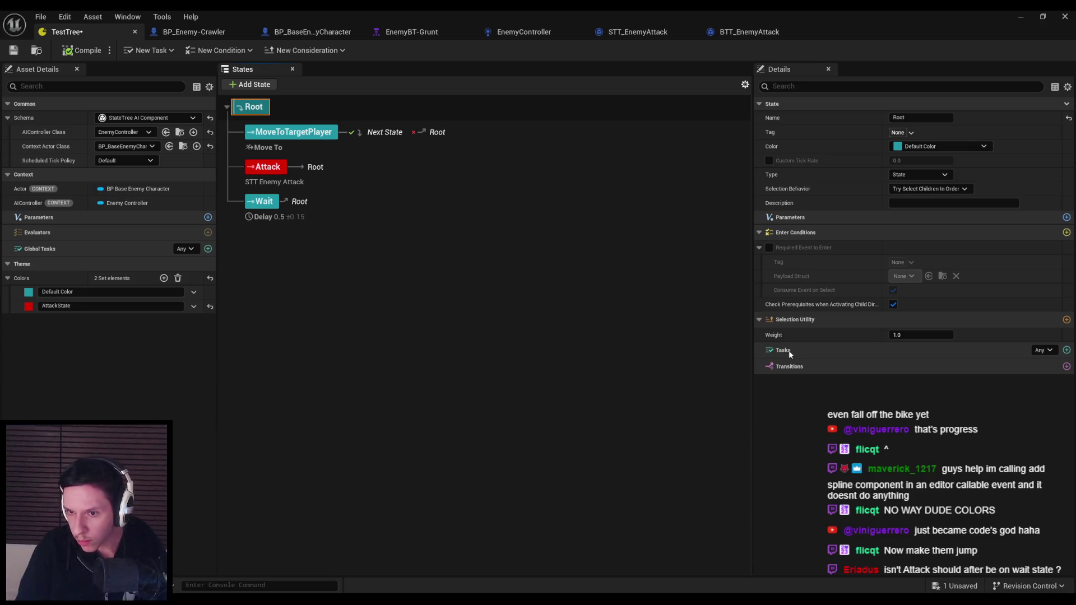
pyautogui.moveTo(775, 337)
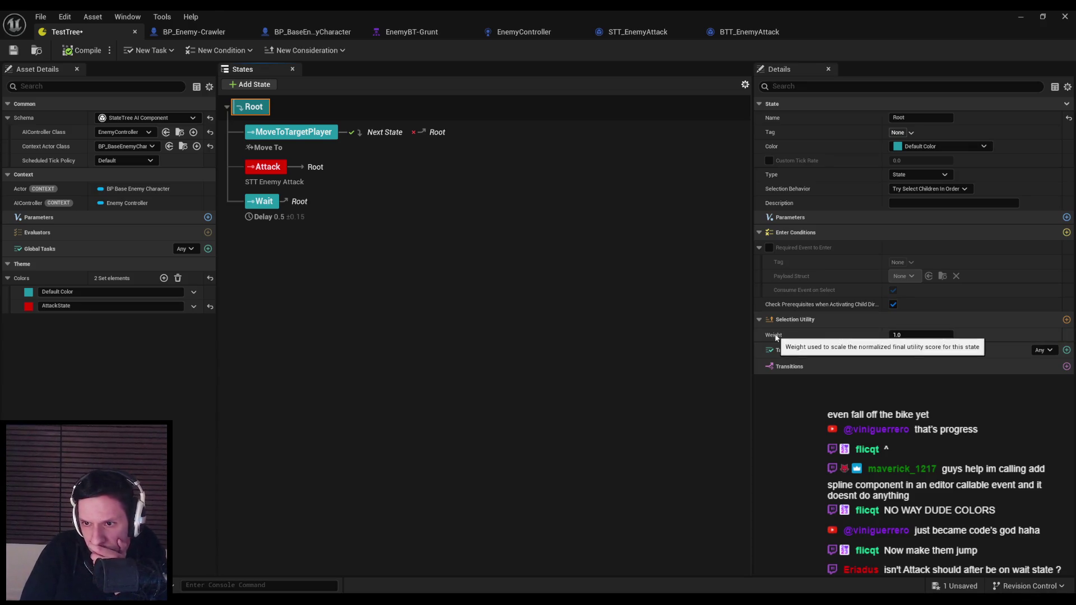
pyautogui.click(1034, 334)
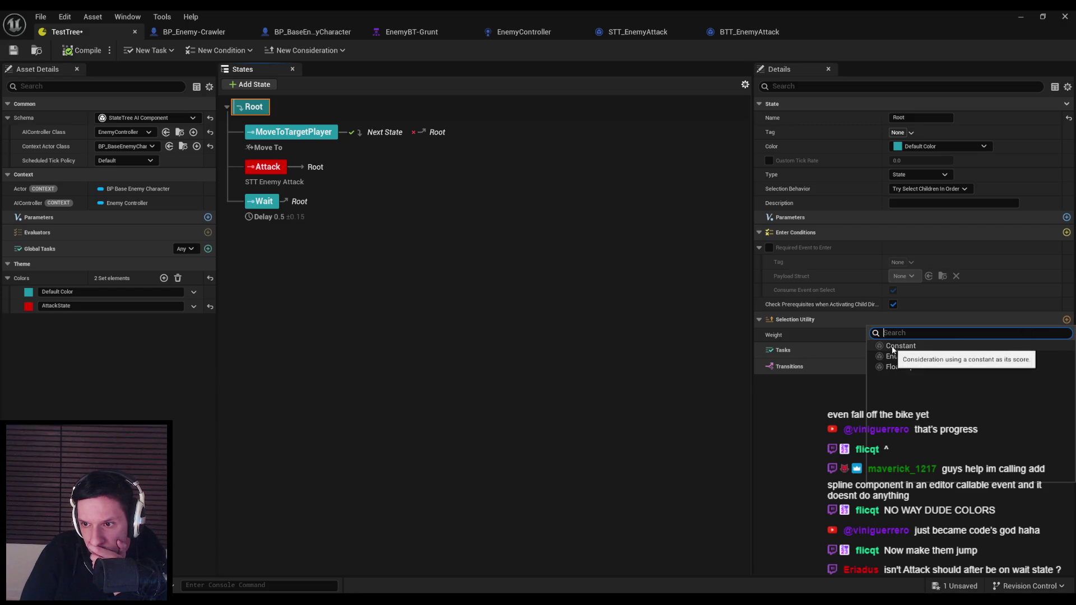
pyautogui.click(893, 347)
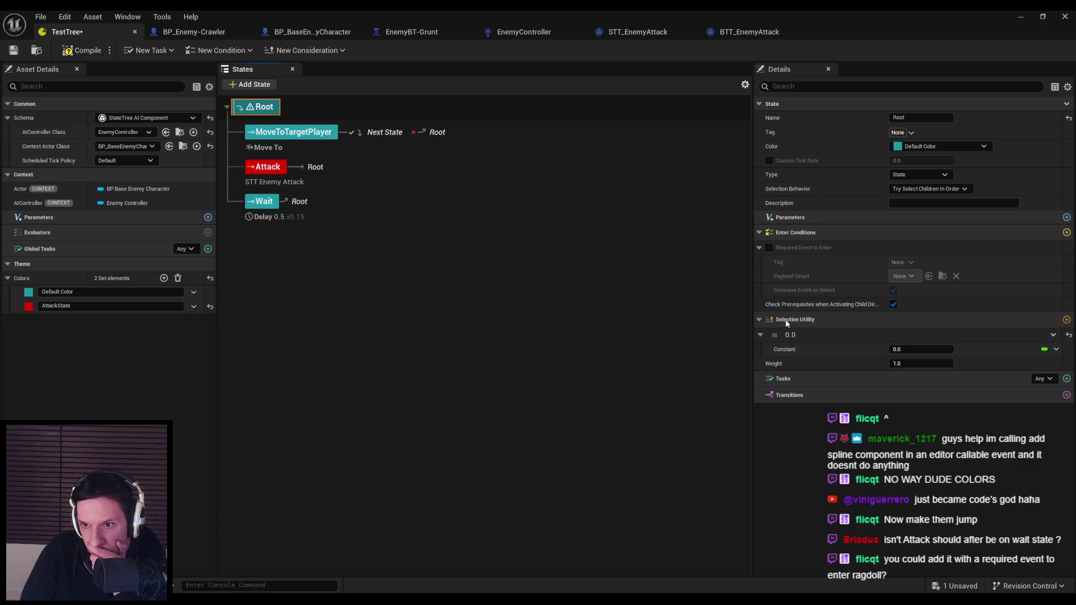
pyautogui.click(1055, 349)
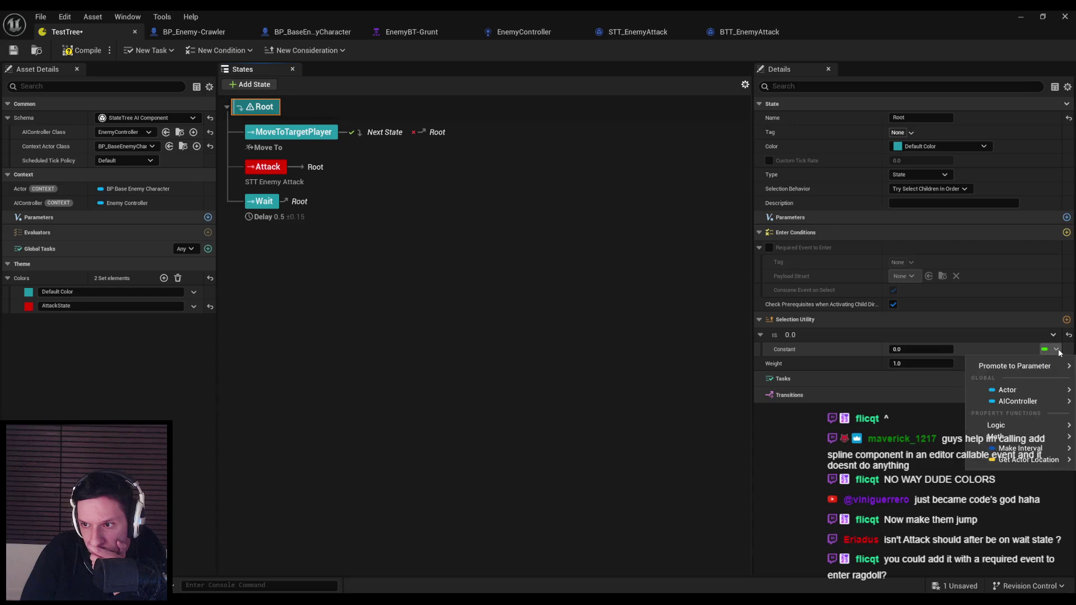
pyautogui.moveTo(1006, 389)
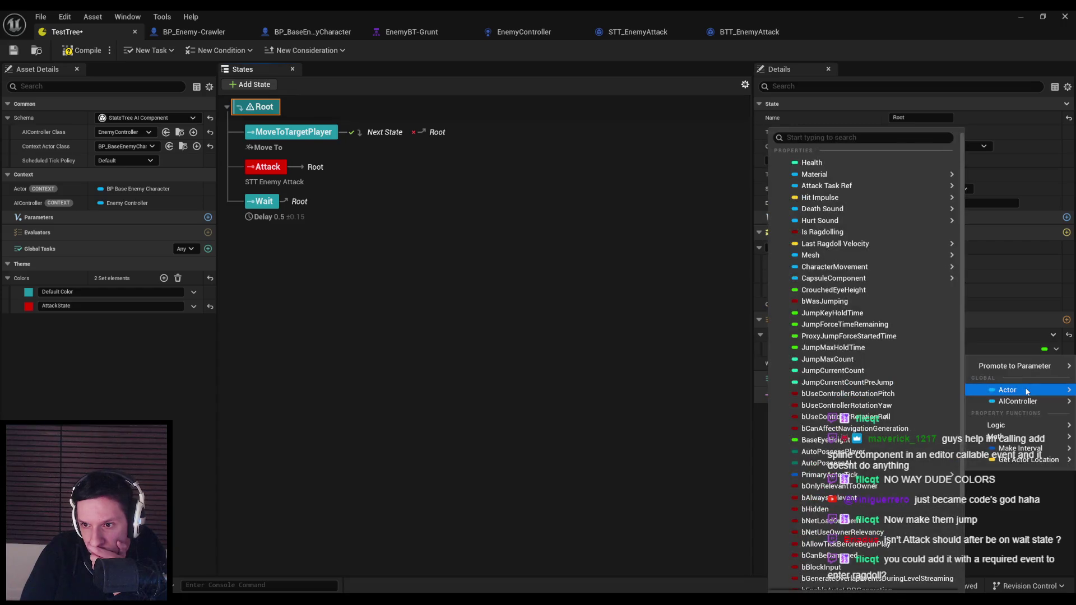
pyautogui.click(835, 233)
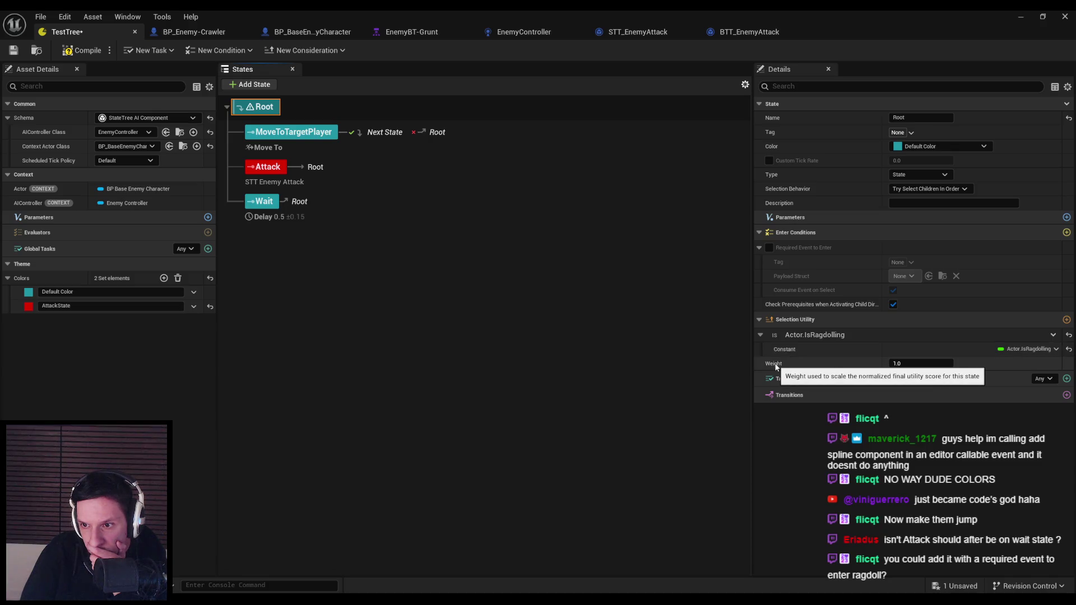
# Remove the binding and delete the consideration, then inspect Grunt's Blackboard Based Condition
pyautogui.click(1055, 349)
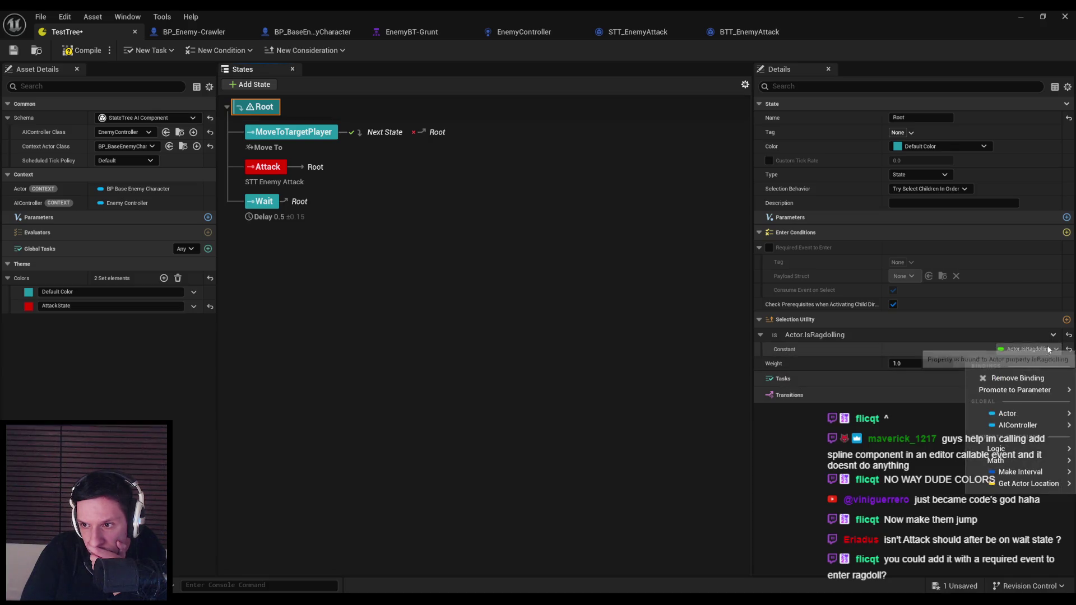
pyautogui.click(1017, 379)
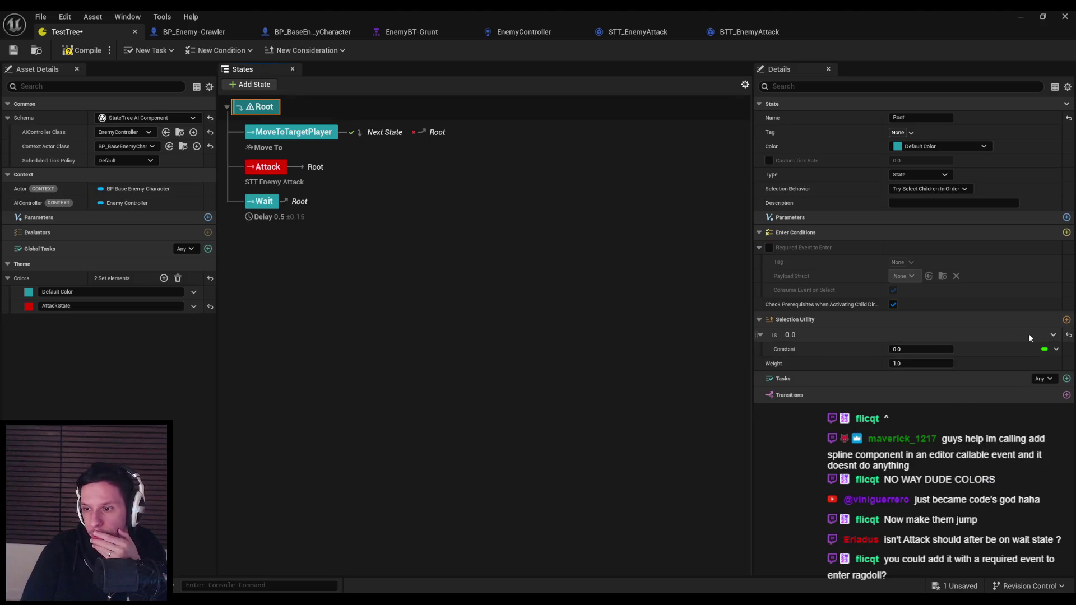
pyautogui.click(1052, 335)
pyautogui.click(1026, 416)
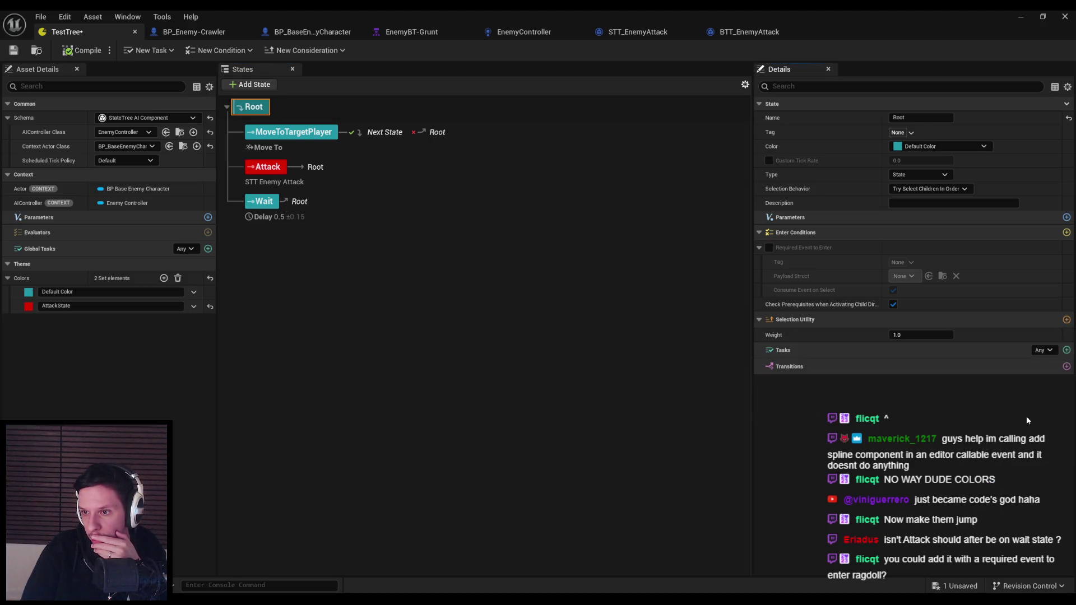
pyautogui.click(395, 32)
pyautogui.click(391, 263)
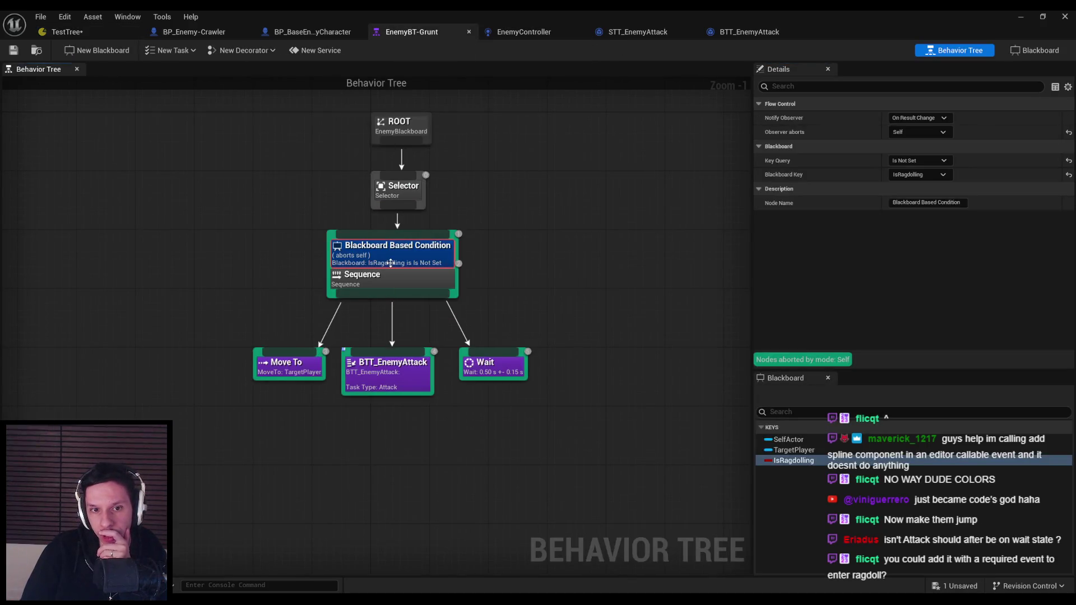
# In TestTree, add a Root transition triggered On State Succeeded targeting MoveToTargetPlayer
pyautogui.click(91, 29)
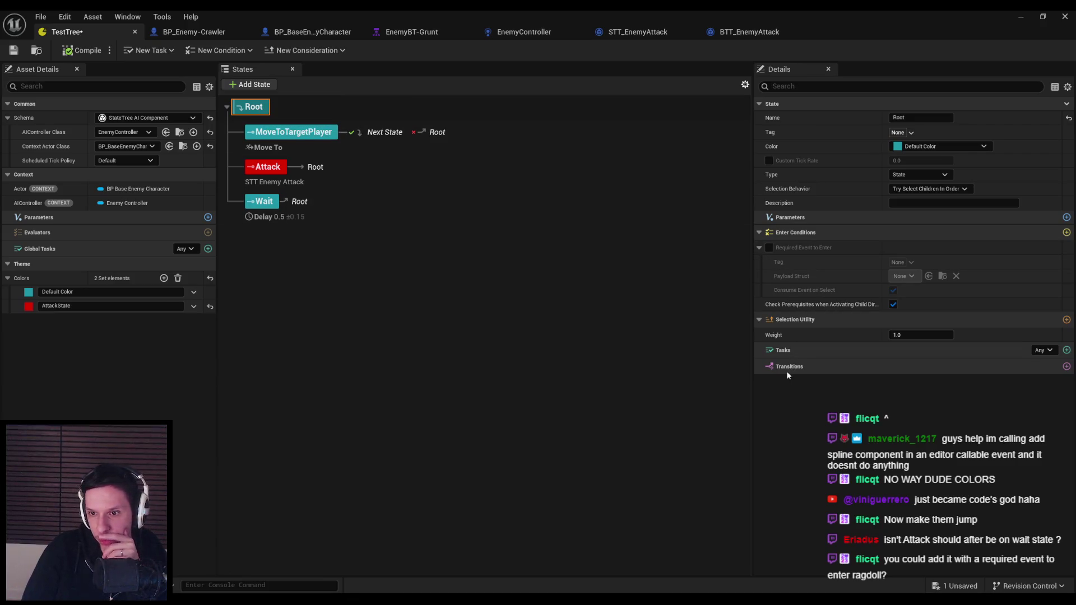
pyautogui.click(1066, 366)
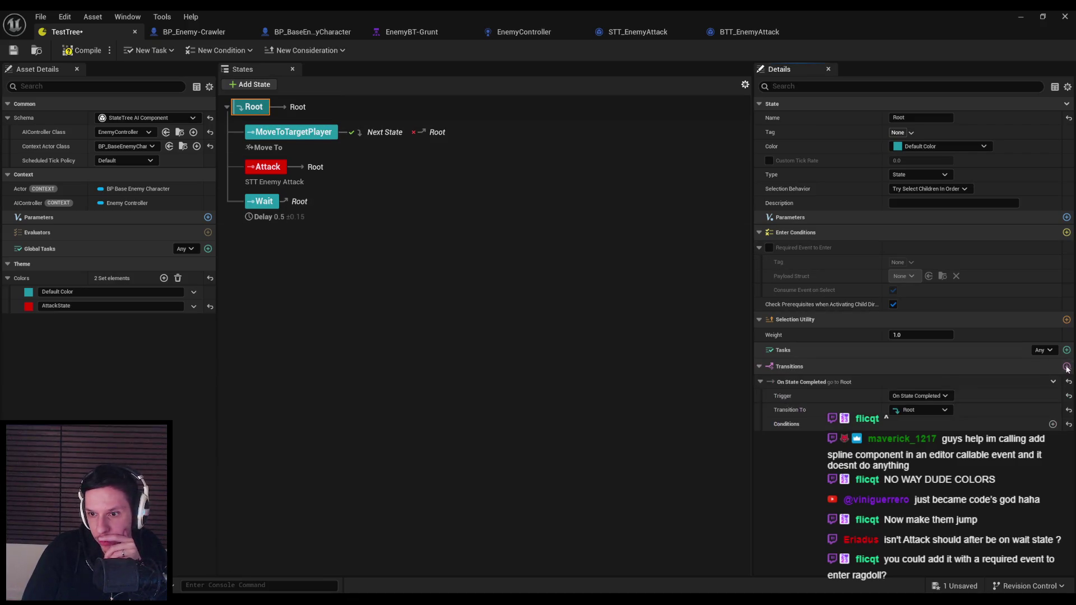
pyautogui.click(916, 398)
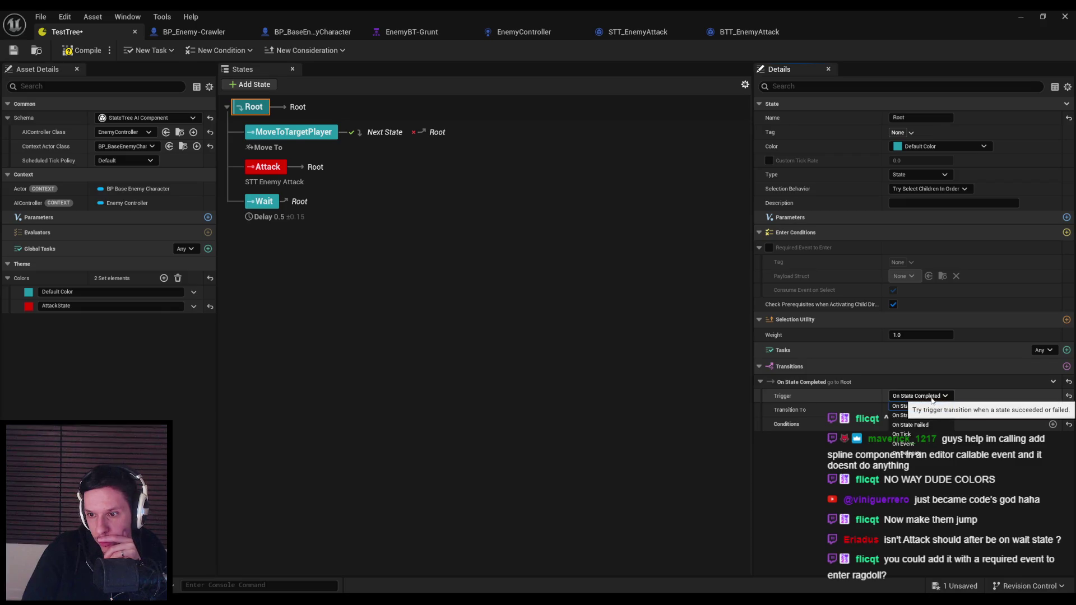
pyautogui.click(919, 406)
pyautogui.click(913, 412)
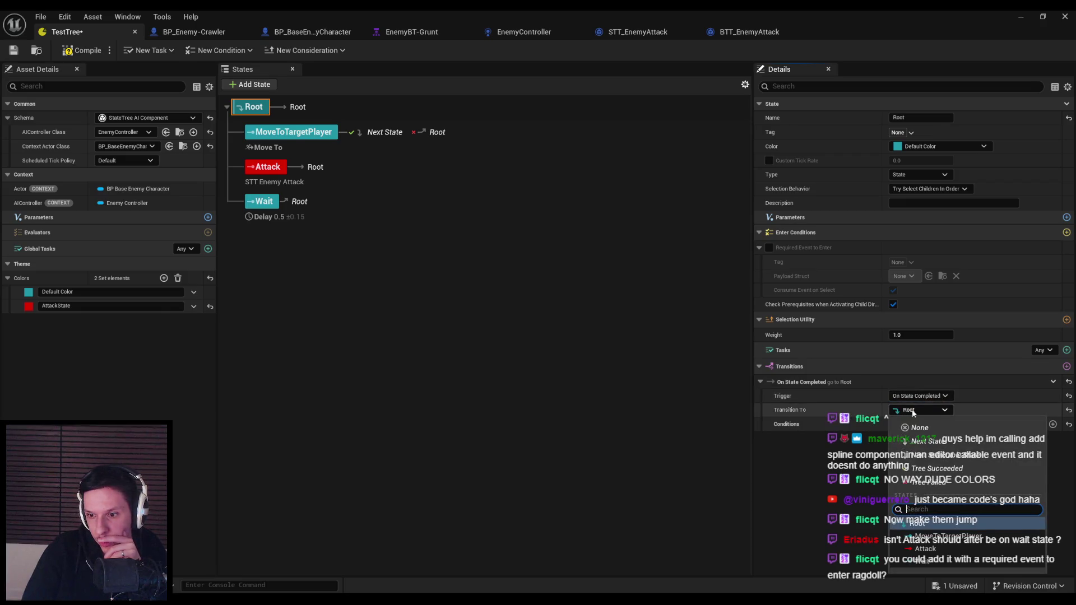
pyautogui.click(787, 424)
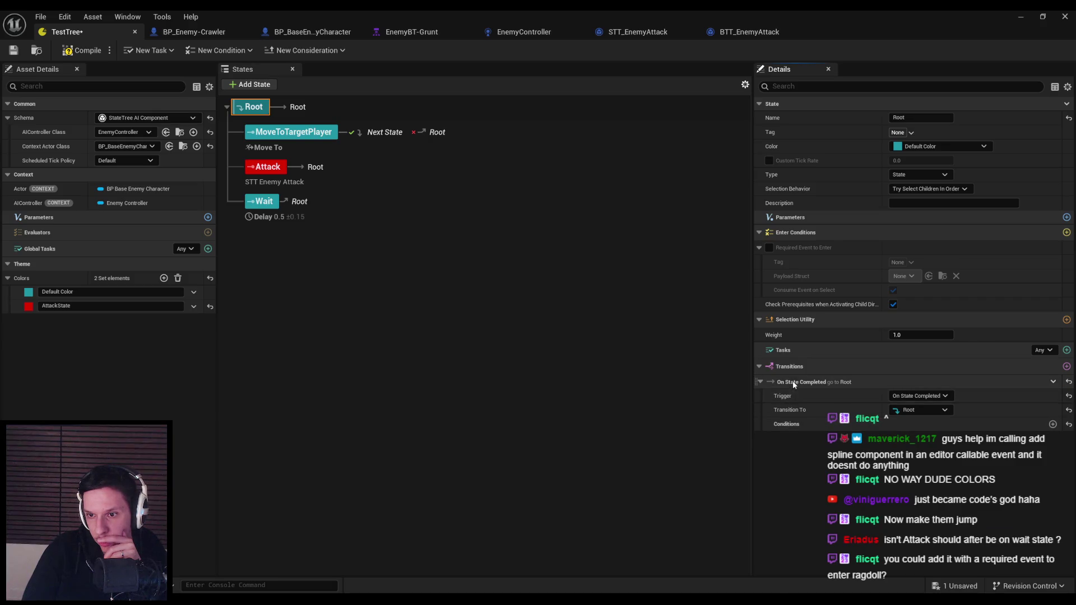
pyautogui.click(919, 395)
pyautogui.click(916, 415)
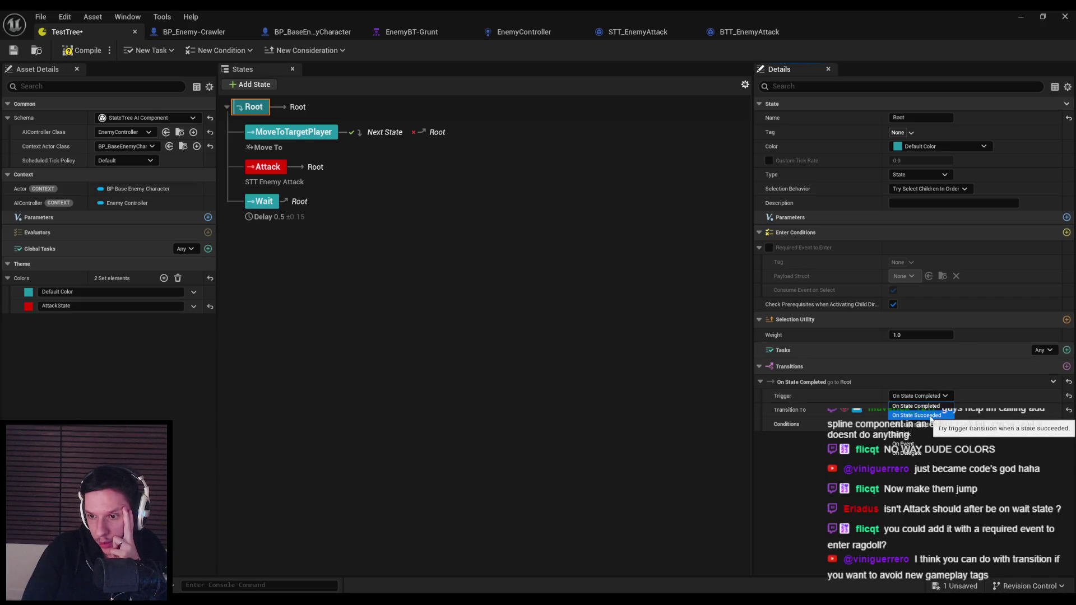
pyautogui.click(905, 412)
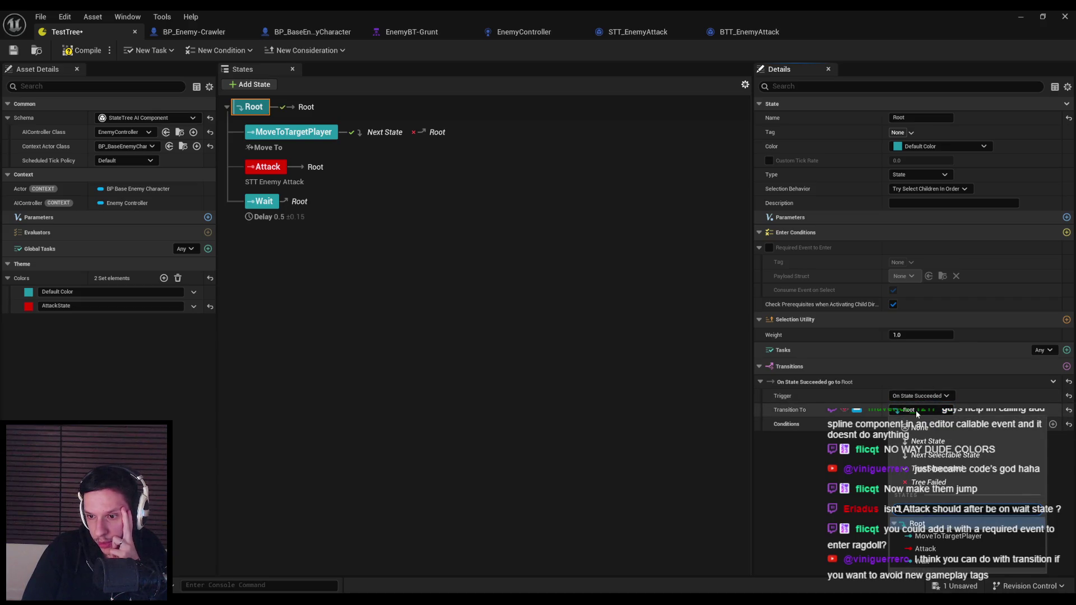
pyautogui.click(932, 536)
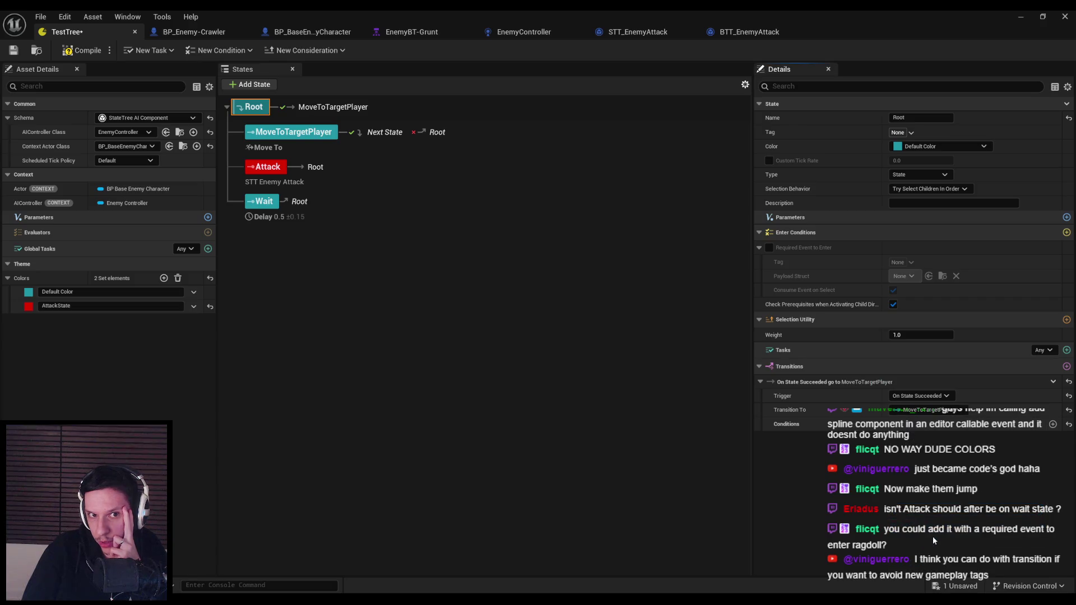
pyautogui.click(1053, 424)
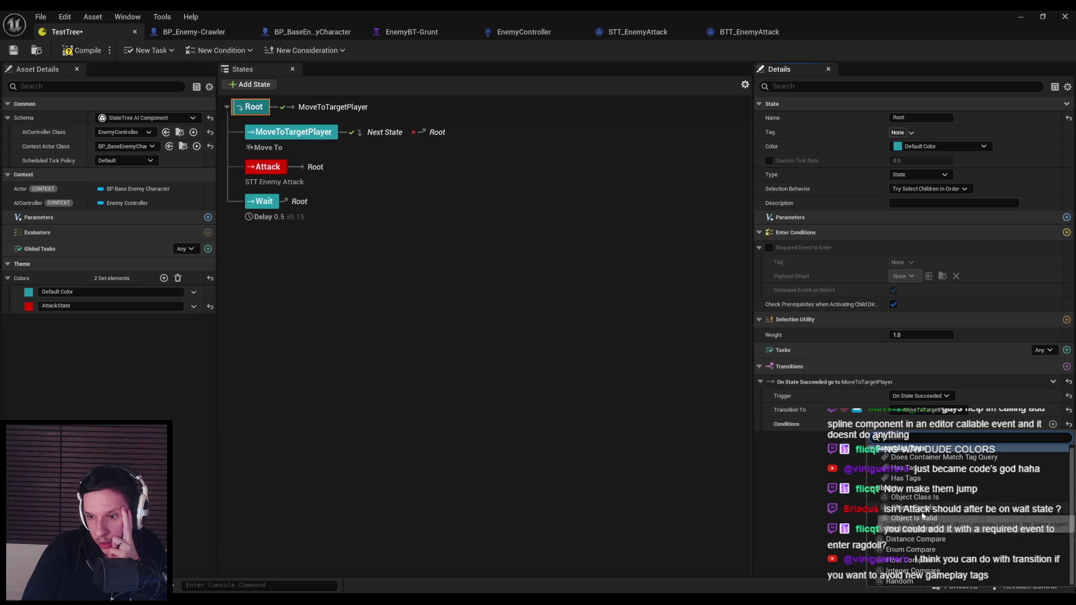
# Add a bool comparison condition with left value bound to Actor.IsRagdolling, then compile and save
pyautogui.click(895, 510)
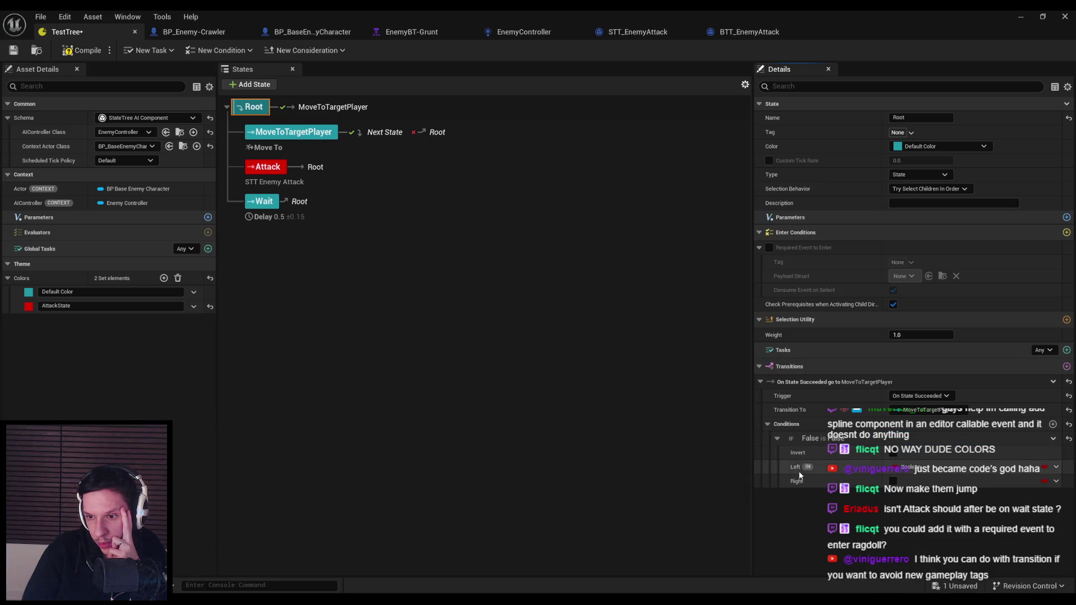
pyautogui.click(1047, 469)
pyautogui.moveTo(1015, 508)
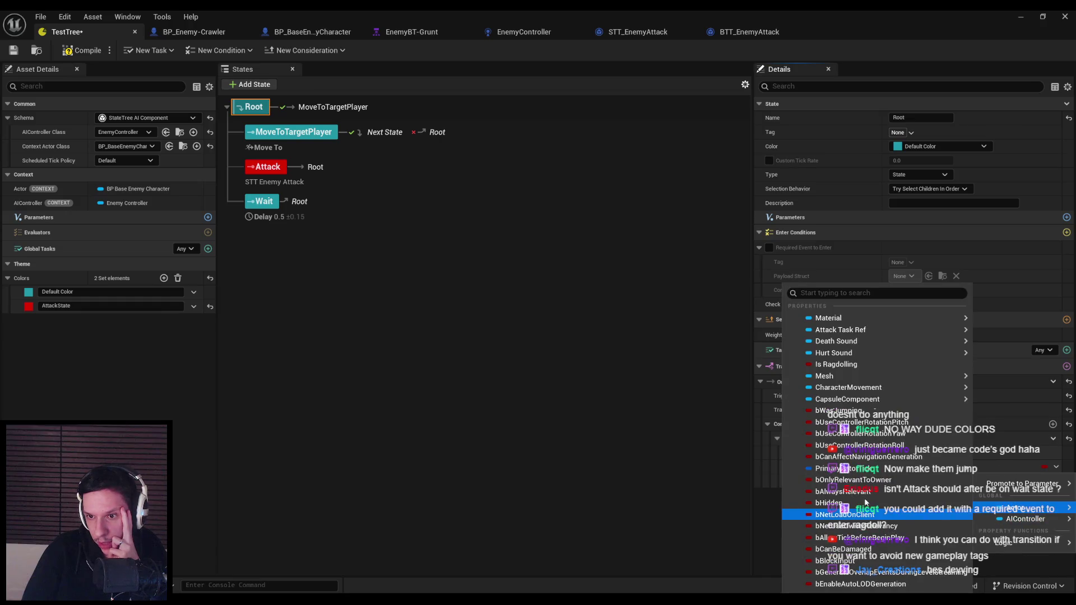
pyautogui.click(844, 367)
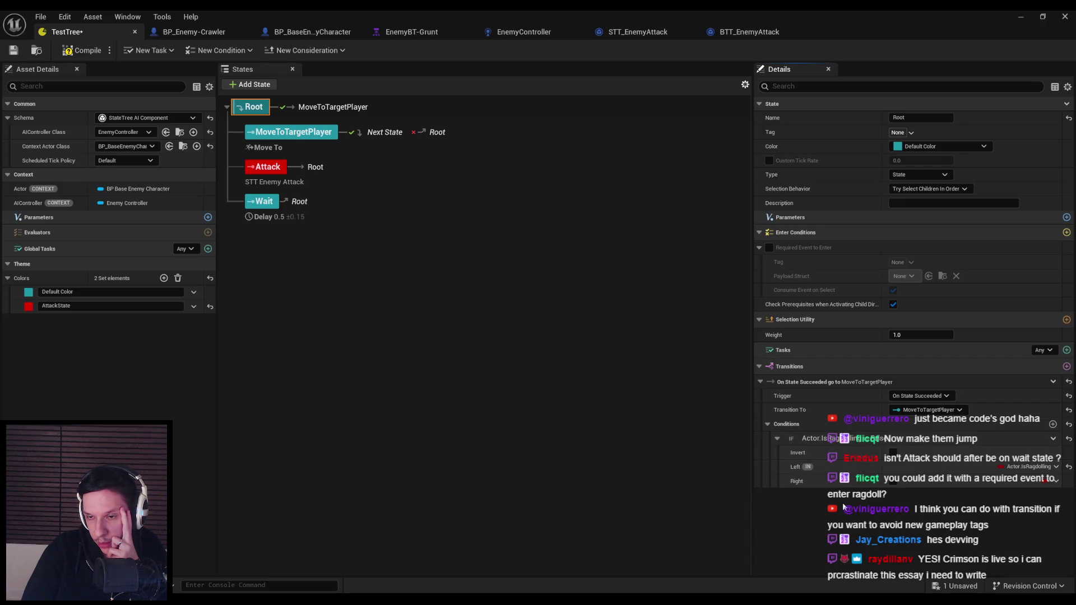
pyautogui.click(81, 50)
pyautogui.click(20, 50)
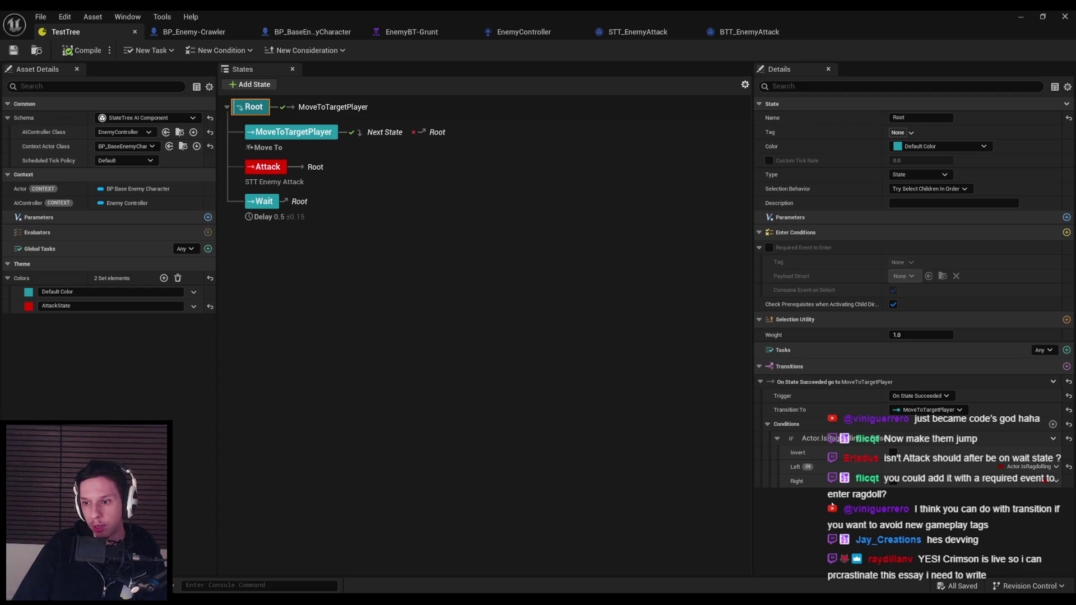
pyautogui.click(259, 184)
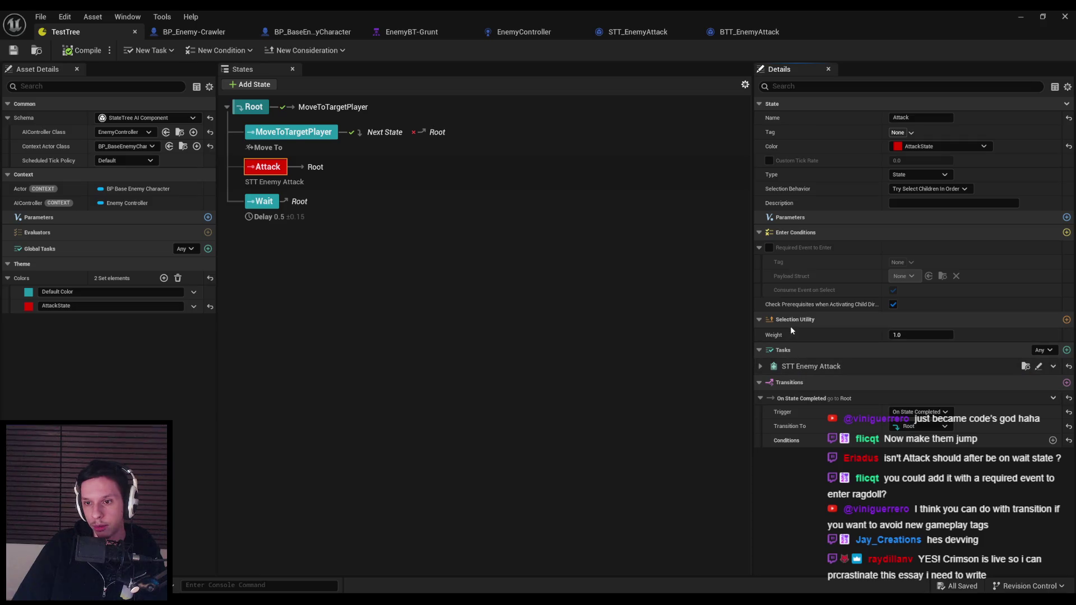
pyautogui.click(287, 107)
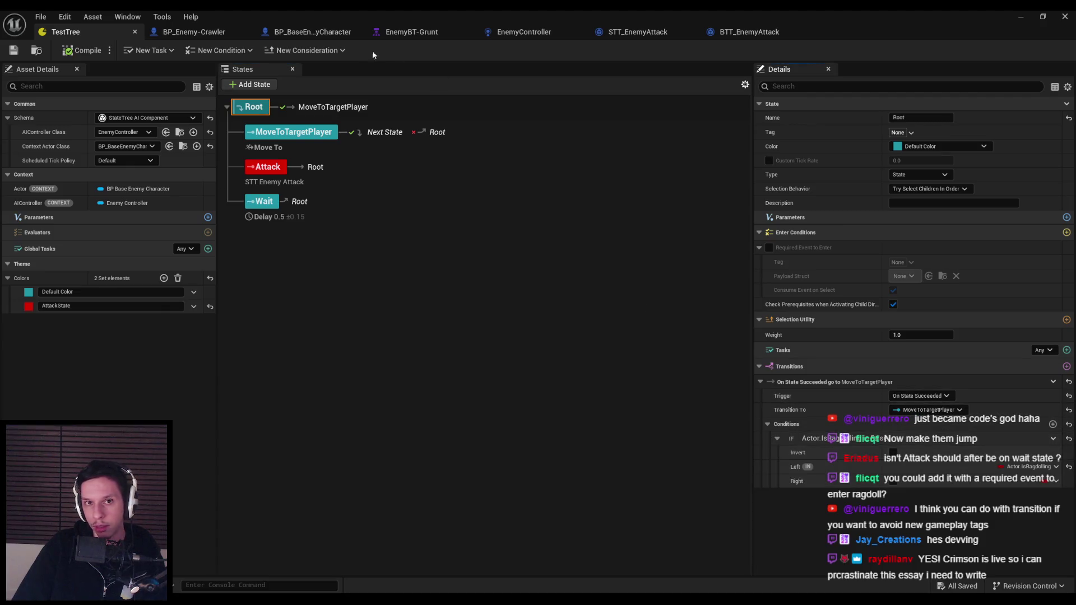
pyautogui.click(411, 32)
pyautogui.click(66, 32)
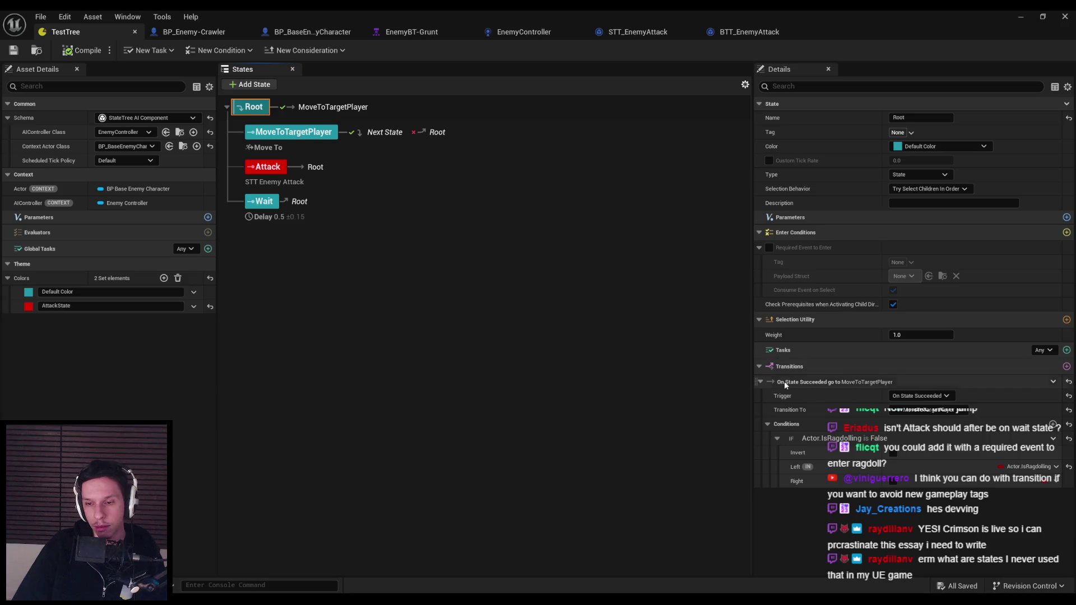
# Set Root's transition trigger to On State Completed after trying other triggers
pyautogui.click(944, 397)
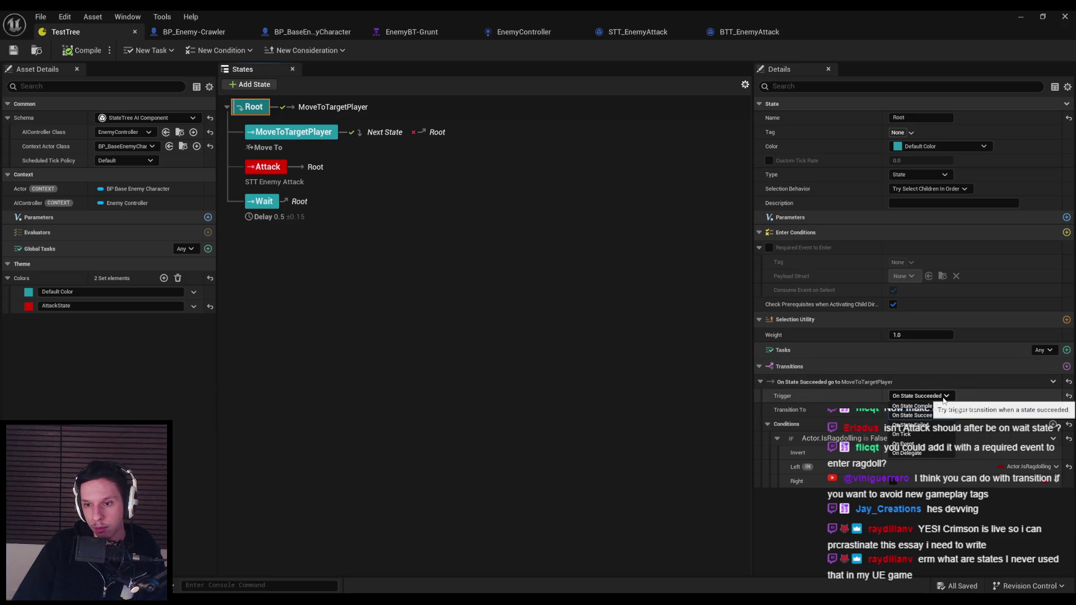
pyautogui.click(913, 406)
pyautogui.click(934, 397)
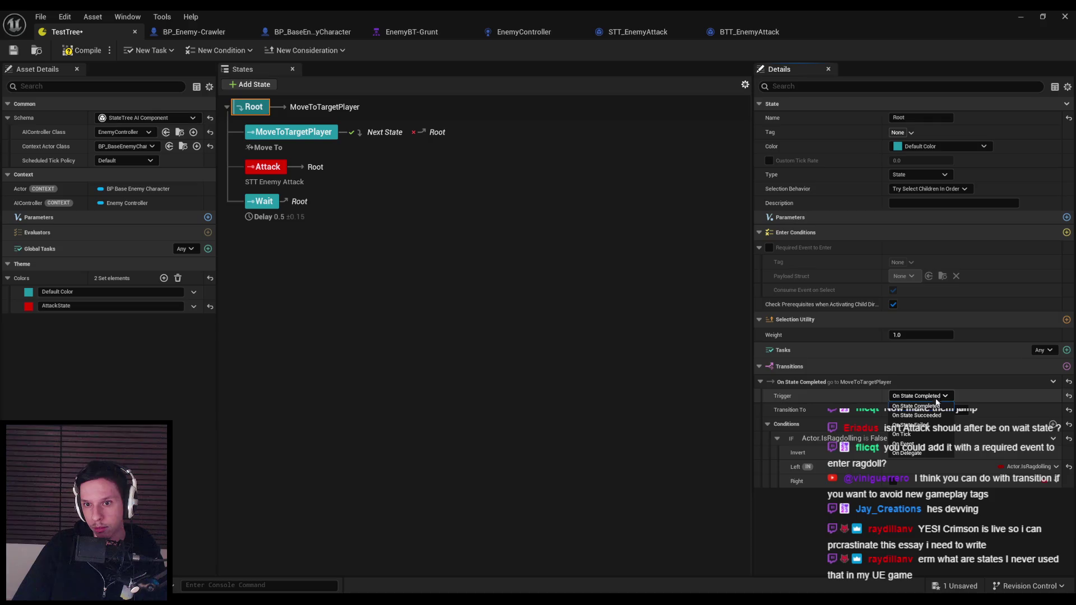
pyautogui.click(916, 416)
pyautogui.click(924, 396)
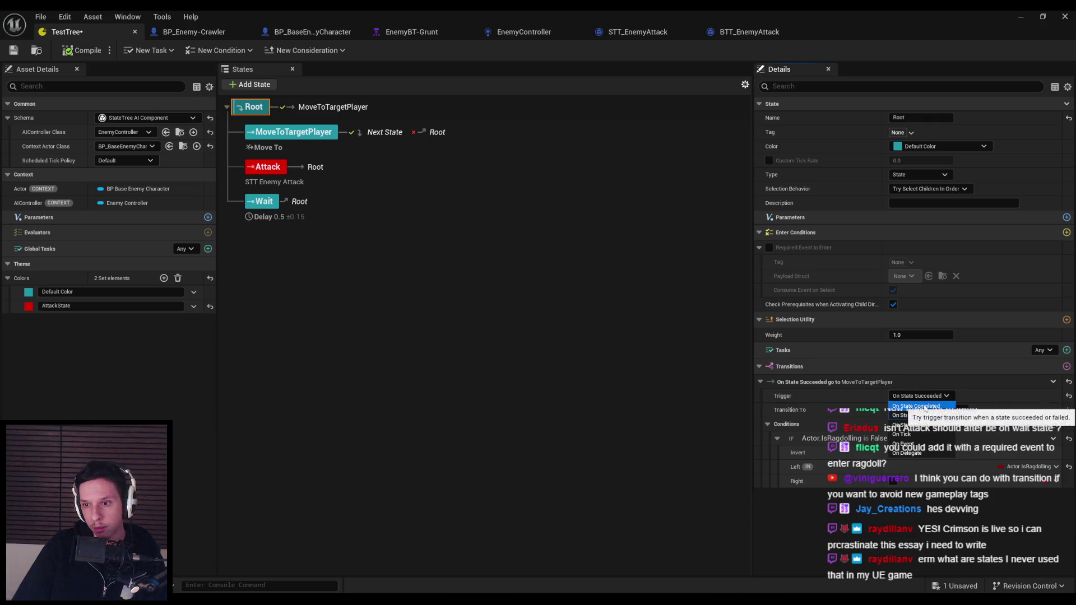
pyautogui.click(925, 406)
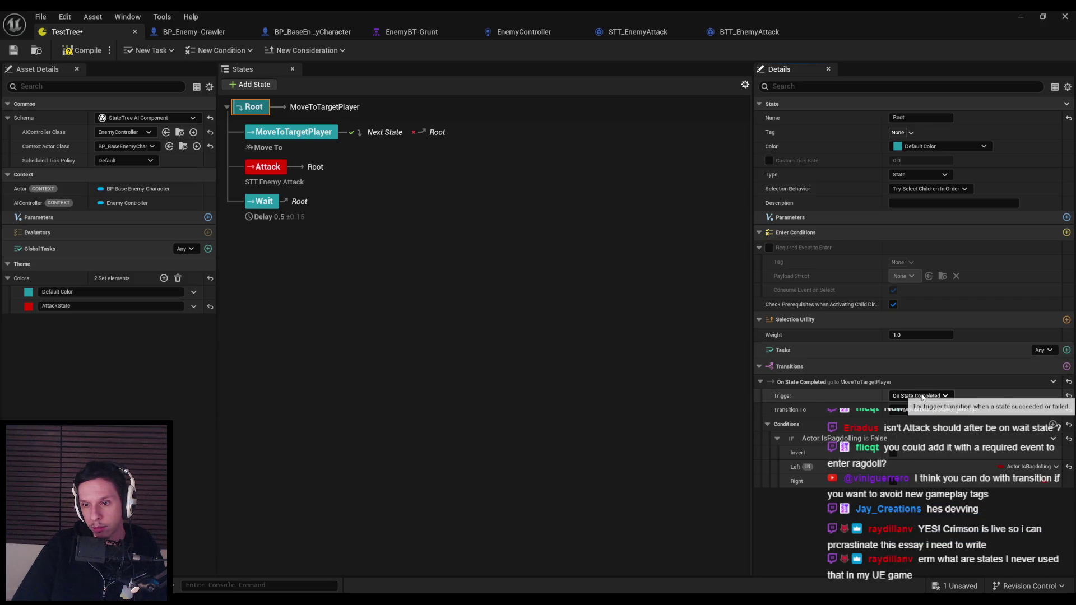
pyautogui.click(917, 396)
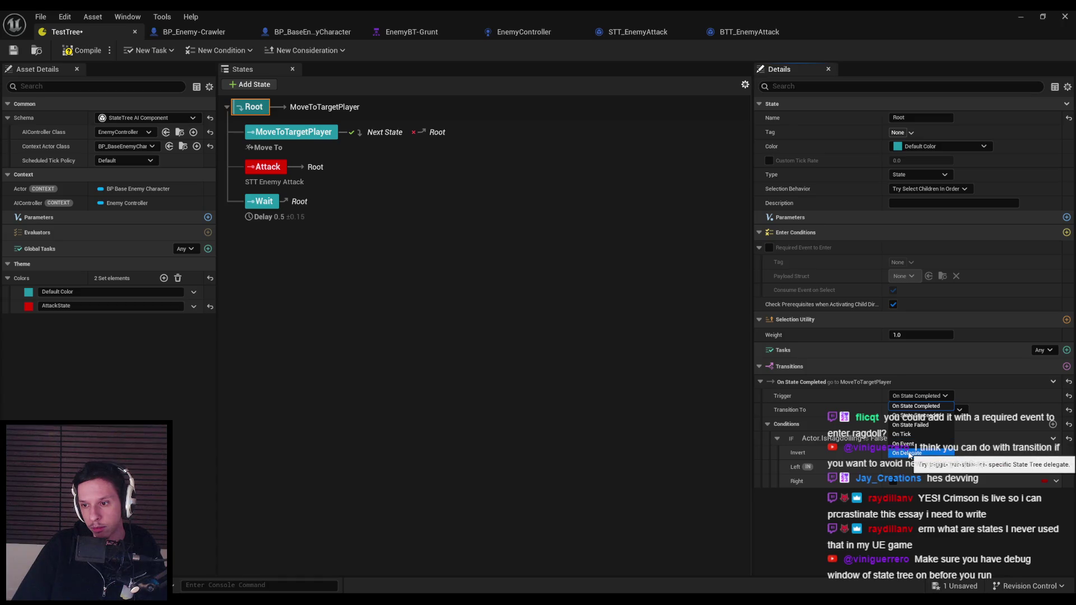
pyautogui.click(908, 453)
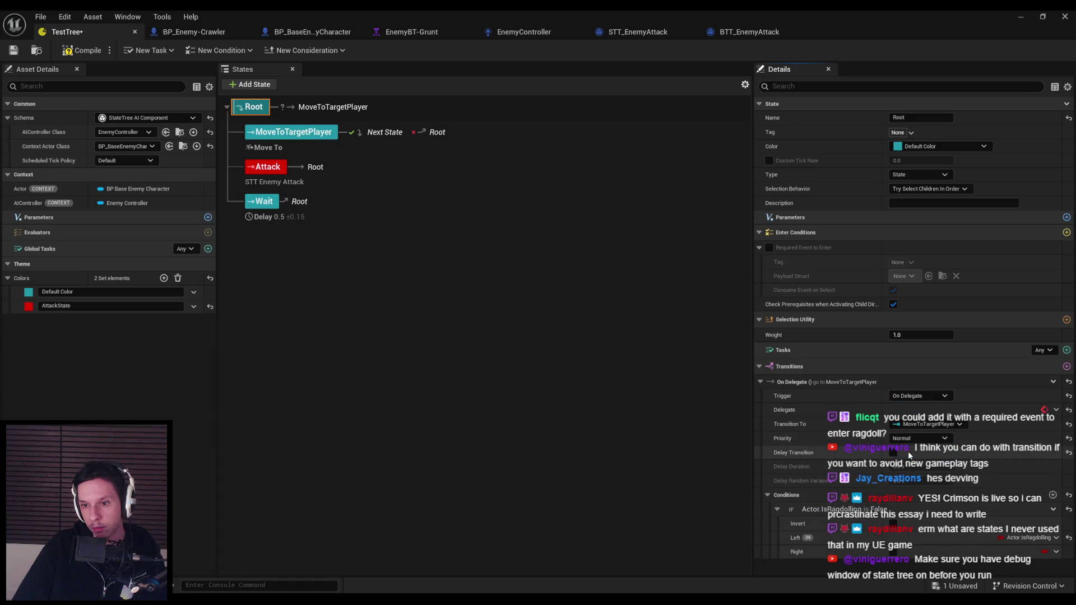
pyautogui.click(913, 396)
pyautogui.click(912, 407)
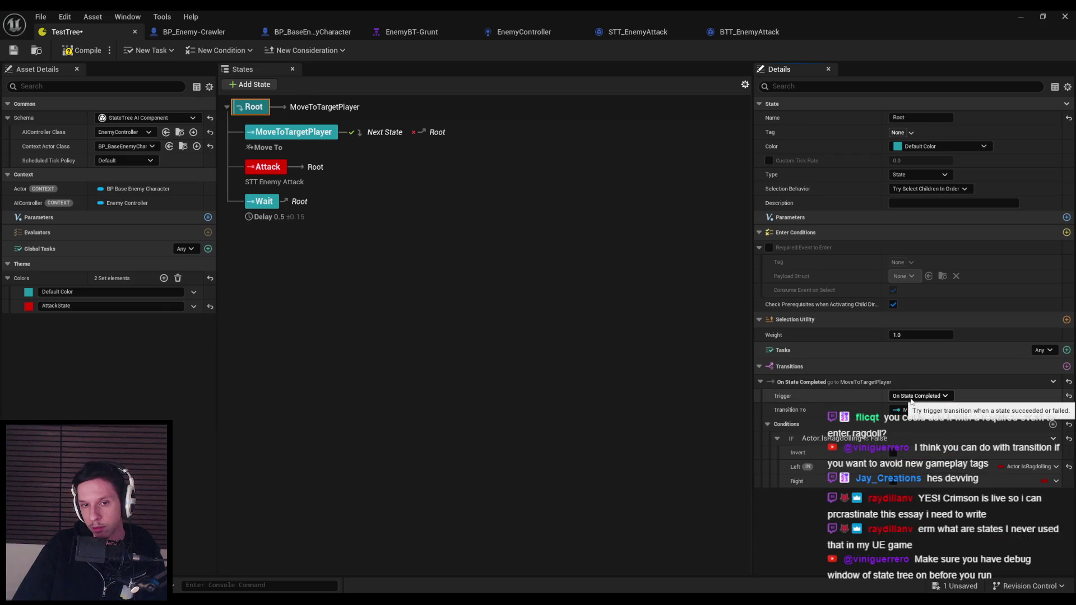
# Compile and save TestTree, then switch to BP_BaseEnemyCharacter
pyautogui.click(477, 388)
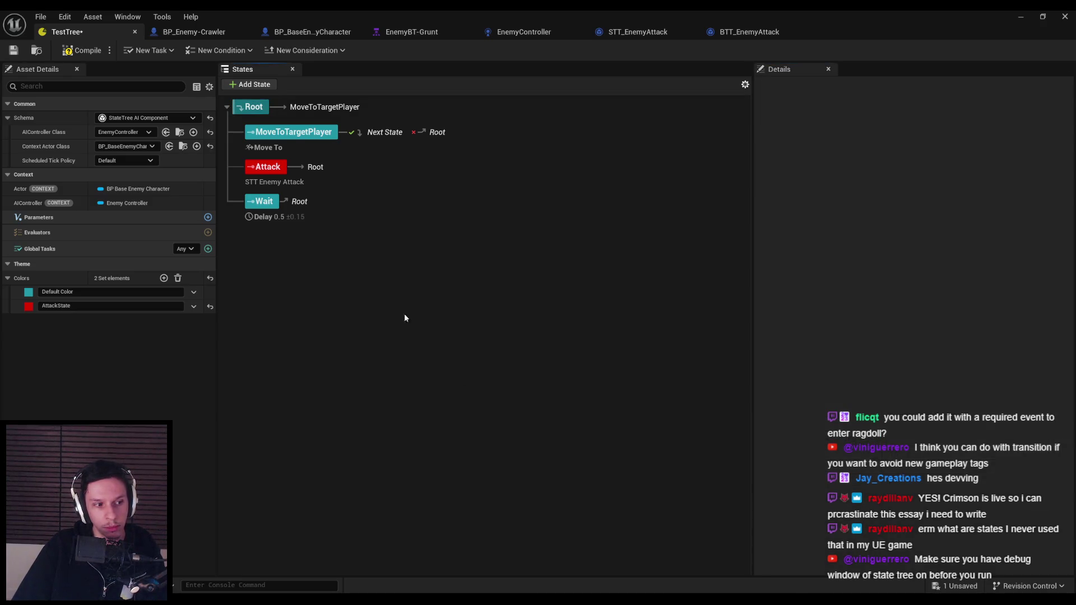
pyautogui.click(250, 107)
pyautogui.click(82, 50)
pyautogui.click(14, 51)
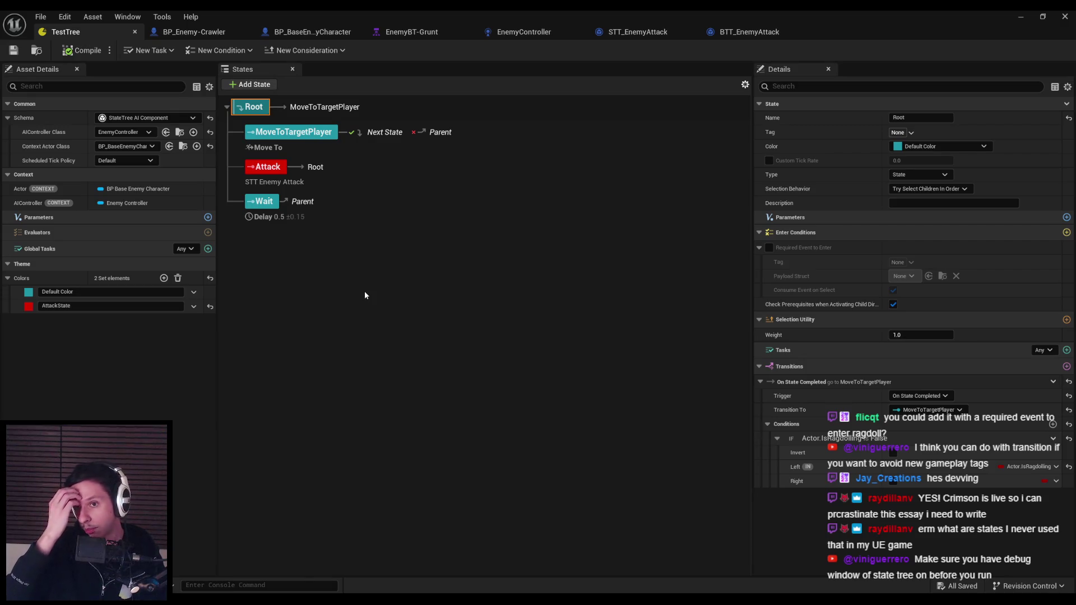
pyautogui.click(315, 32)
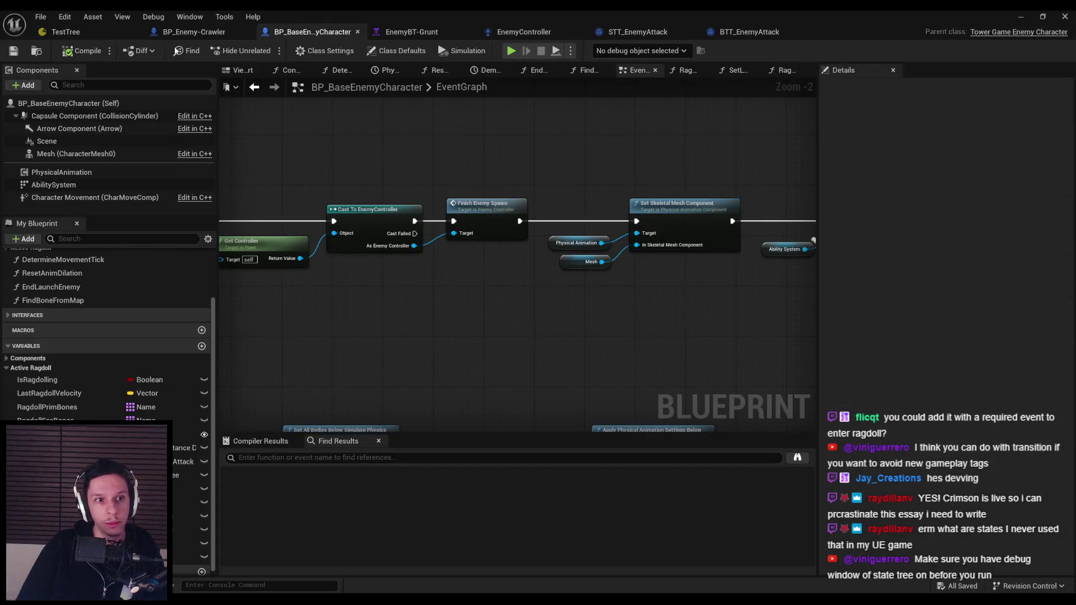
# Look over the base enemy character's event graph, then go back to the TestTree StateTree
pyautogui.click(179, 32)
pyautogui.click(283, 32)
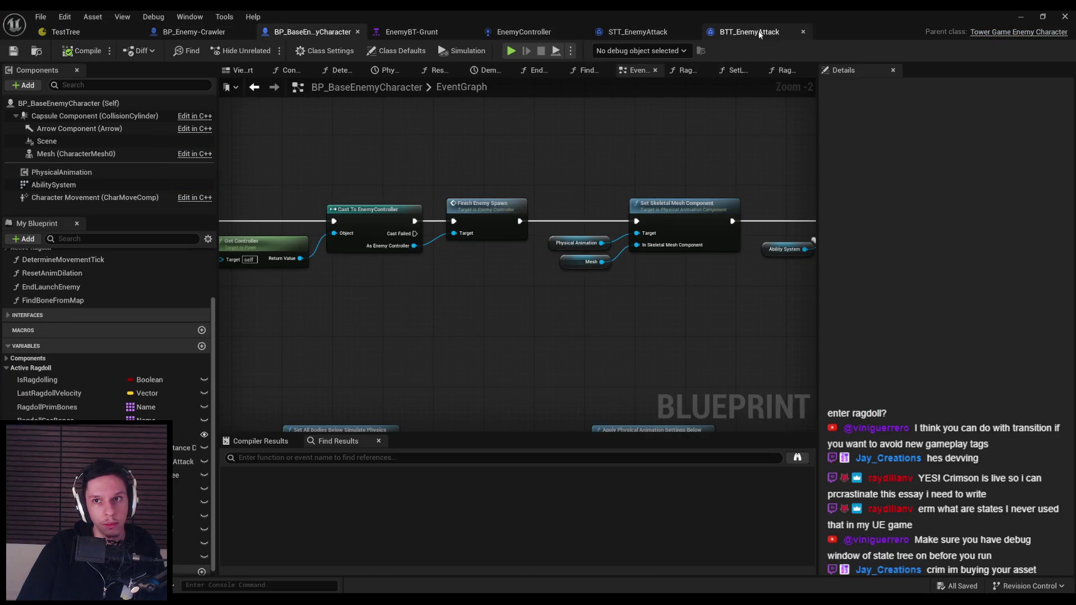
pyautogui.click(95, 32)
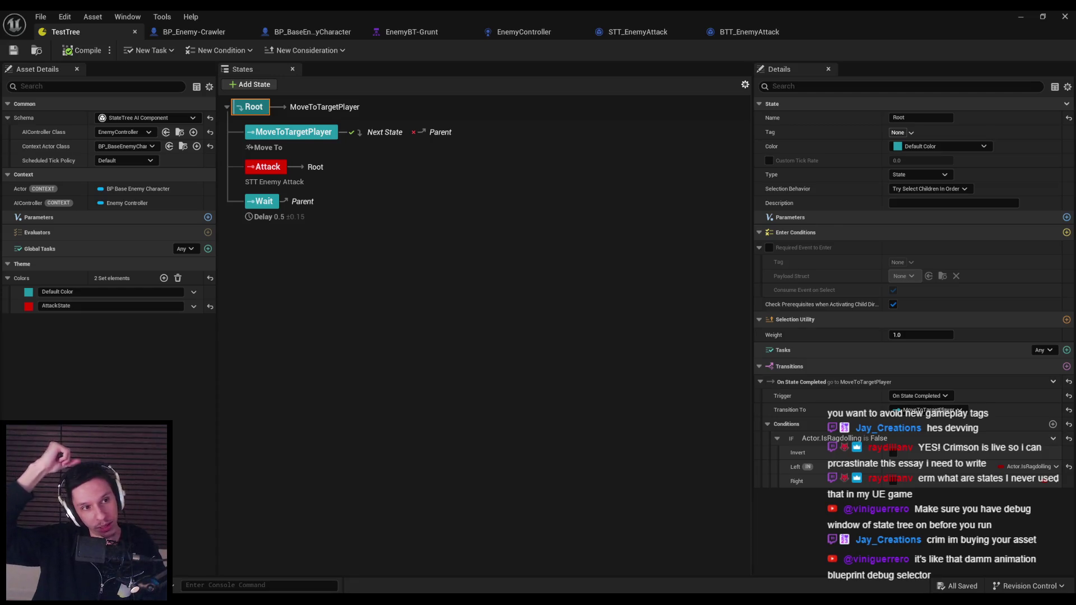
# Point Attack's On State Completed transition to Wait and save TestTree
pyautogui.click(428, 374)
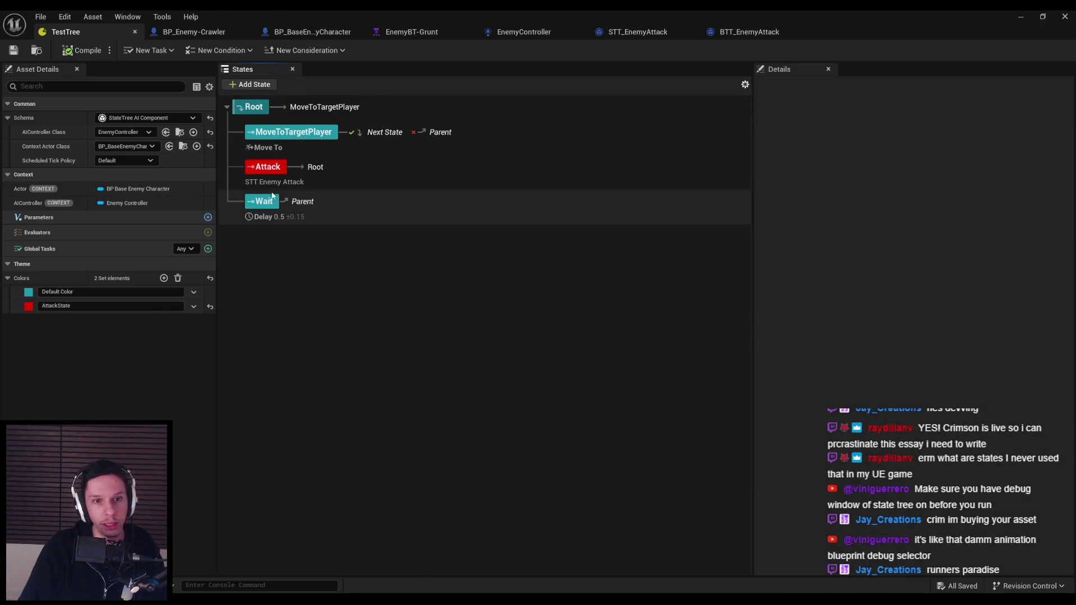
pyautogui.click(300, 205)
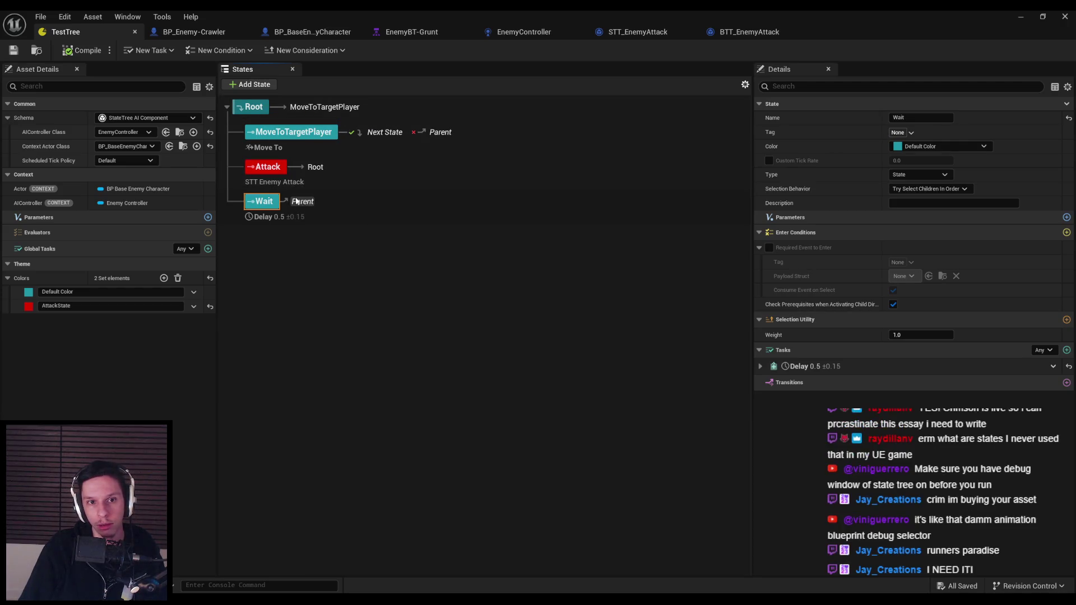
pyautogui.click(268, 168)
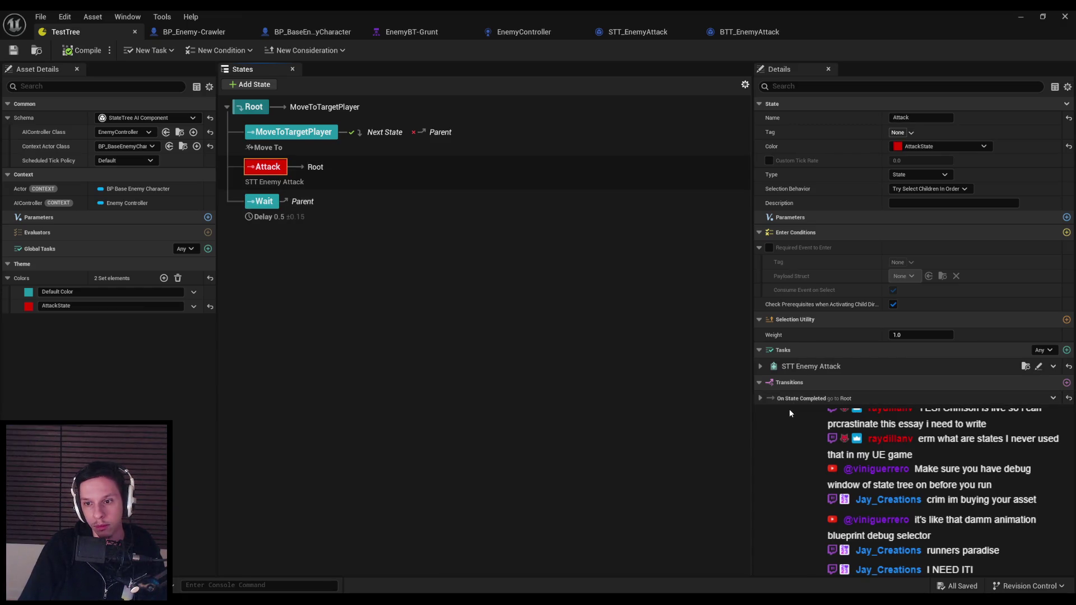
pyautogui.click(760, 399)
pyautogui.click(908, 427)
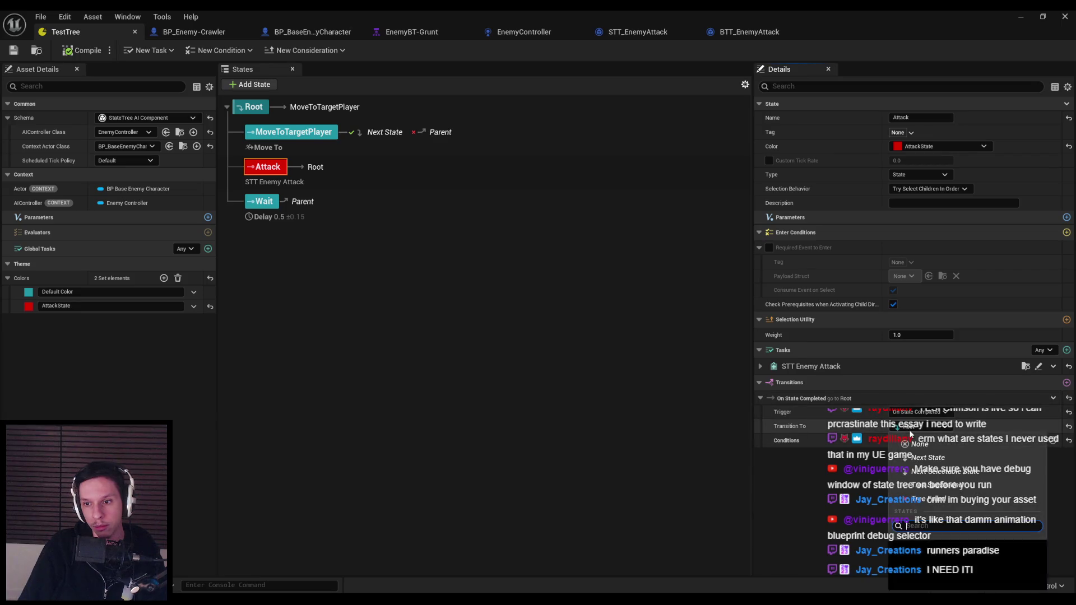
pyautogui.click(931, 580)
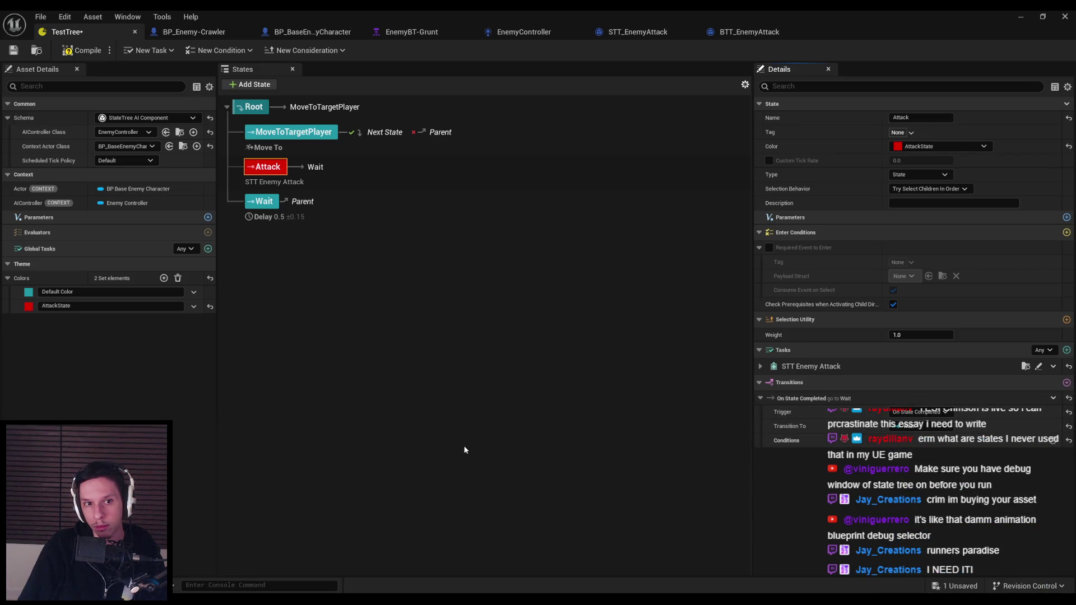
pyautogui.click(463, 449)
pyautogui.click(13, 51)
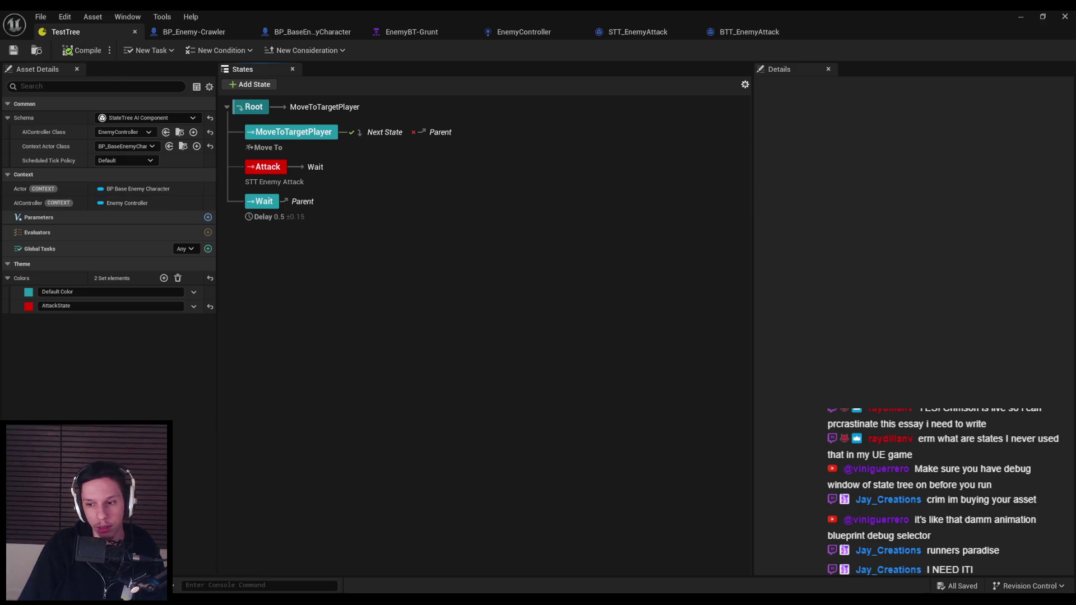
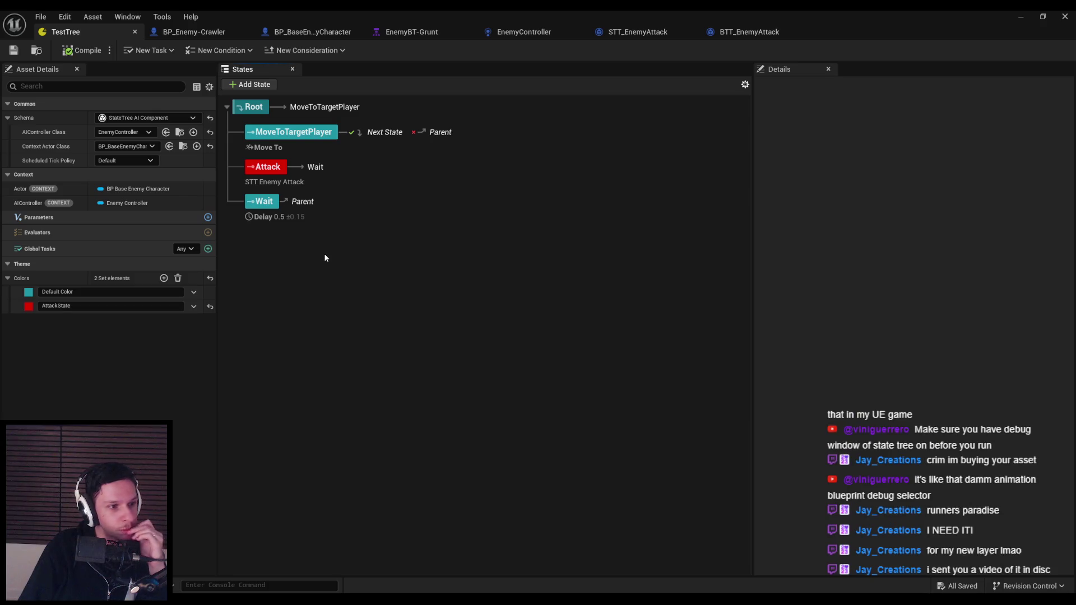
# Inspect TestTree's Root state and expand its IsRagdolling condition details
pyautogui.click(246, 110)
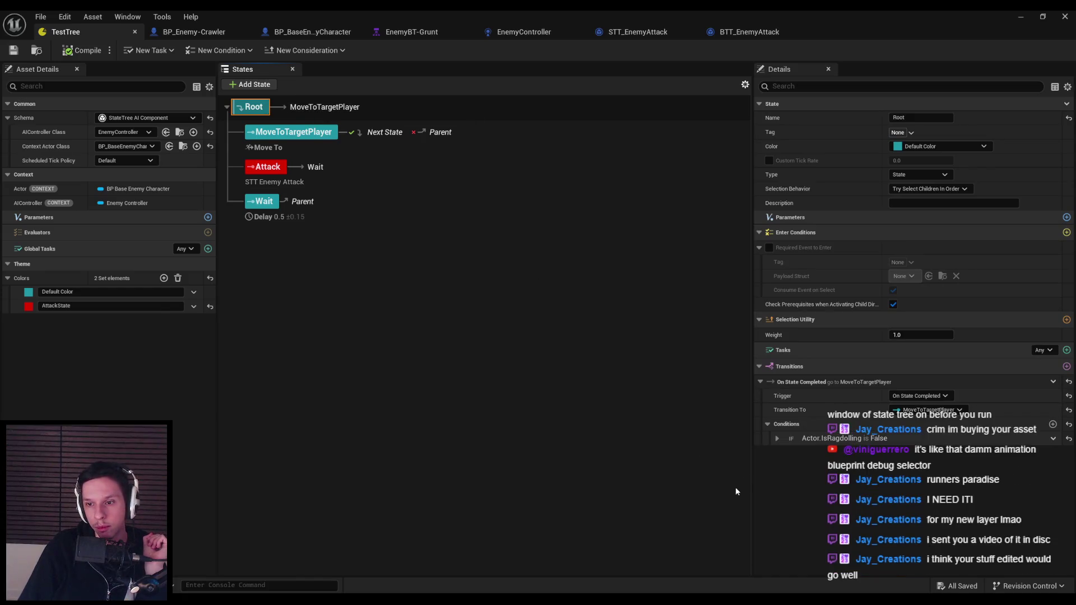
pyautogui.click(776, 440)
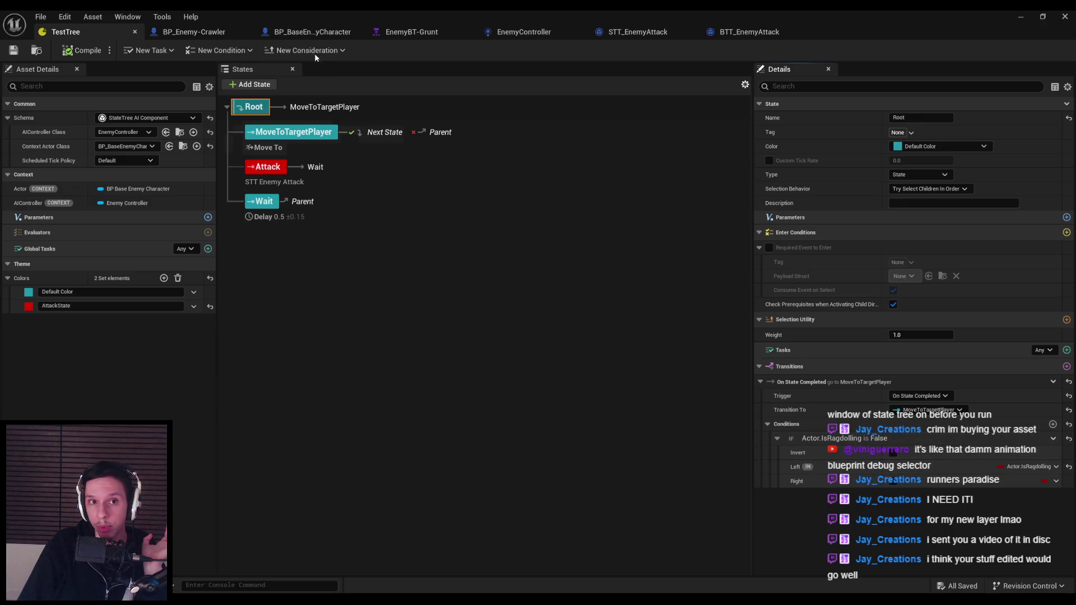
pyautogui.click(311, 32)
pyautogui.click(68, 33)
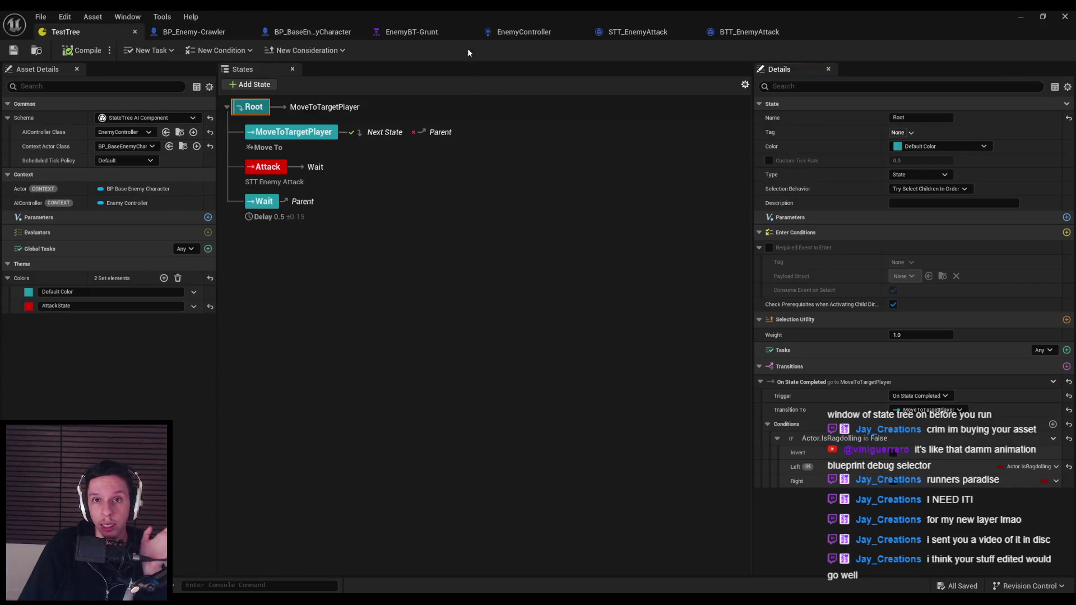
# Compare against the EnemyBT-Grunt behavior tree, then bring up BP_BaseEnemyCharacter's Event Graph
pyautogui.click(414, 32)
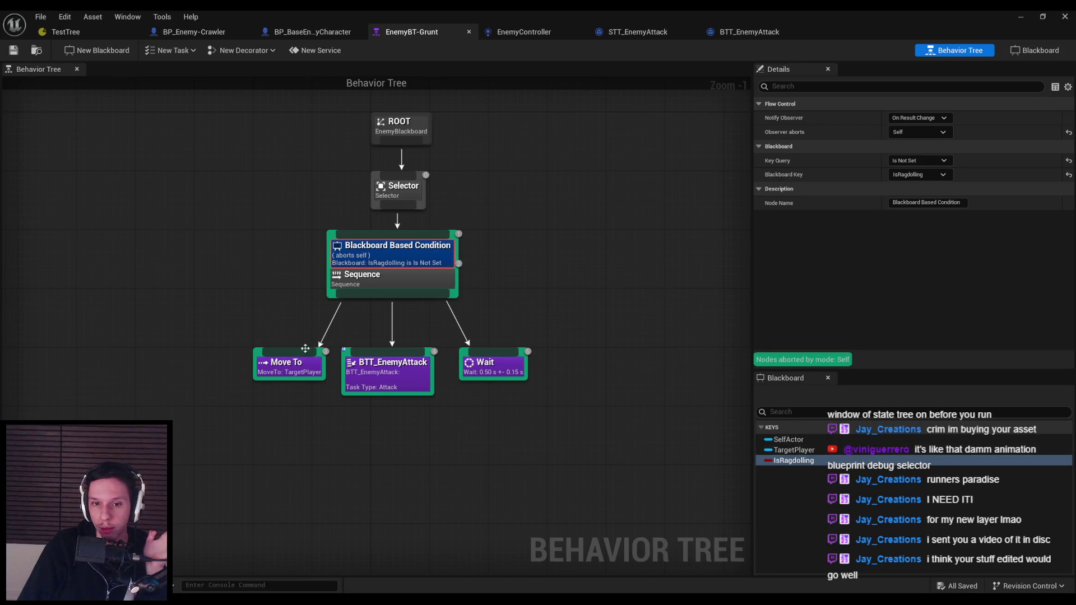
pyautogui.click(94, 33)
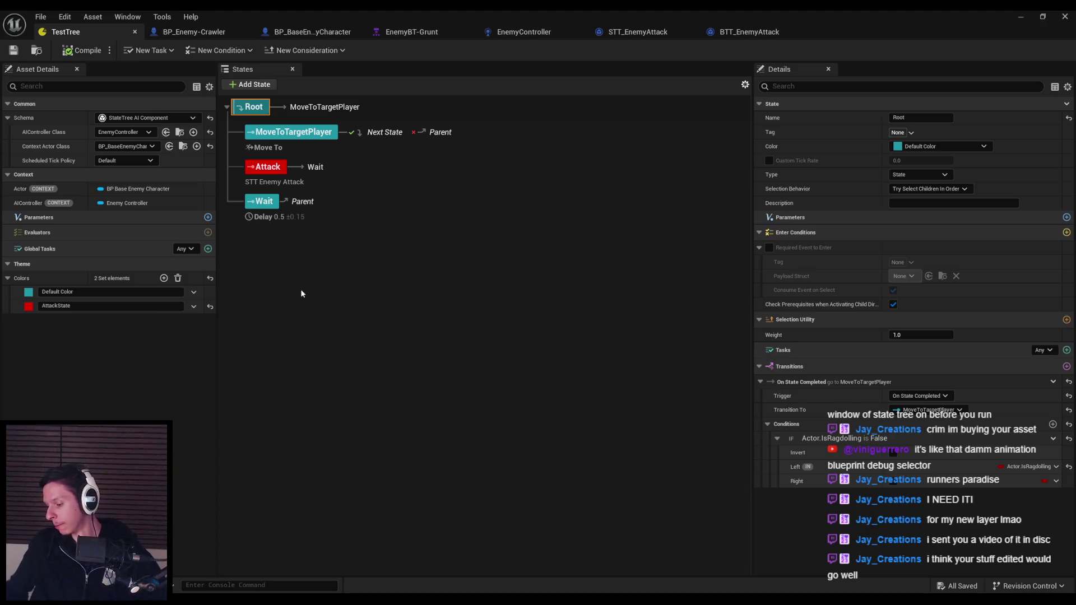
pyautogui.click(307, 288)
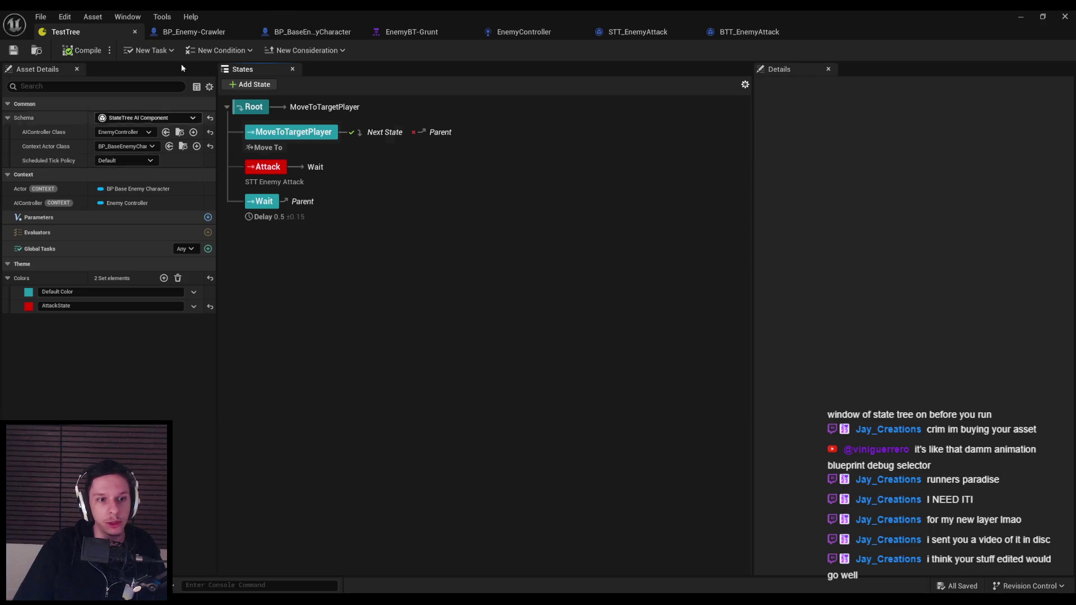
pyautogui.click(330, 34)
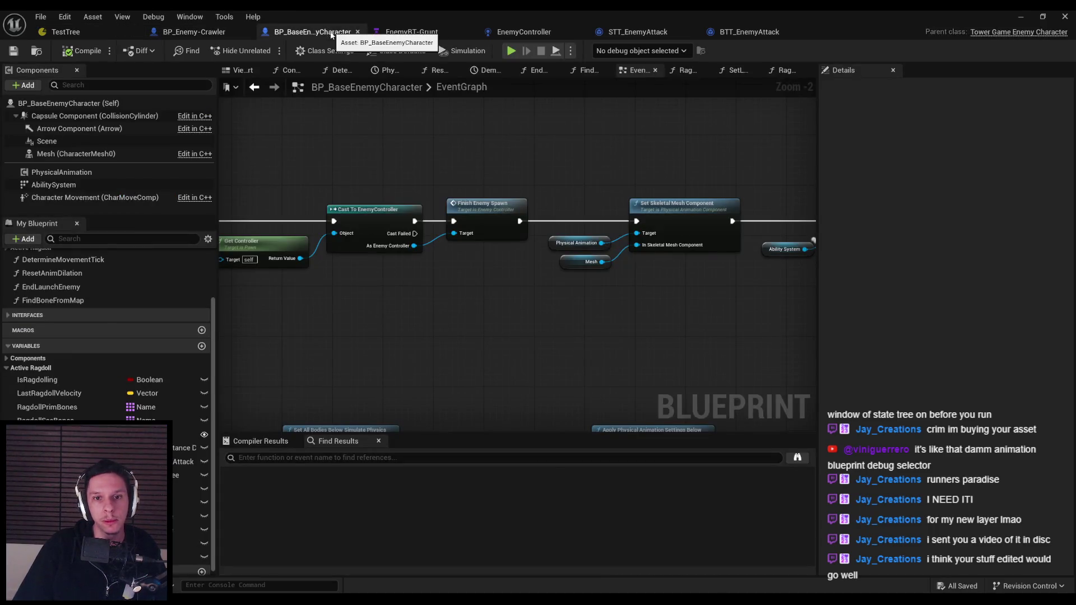
# Find all references to AttackTaskRef and jump to where it is set
pyautogui.scroll(-1, 336, 151)
pyautogui.moveTo(336, 152)
pyautogui.mouseDown()
pyautogui.moveTo(593, 161)
pyautogui.moveTo(270, 133)
pyautogui.mouseUp()
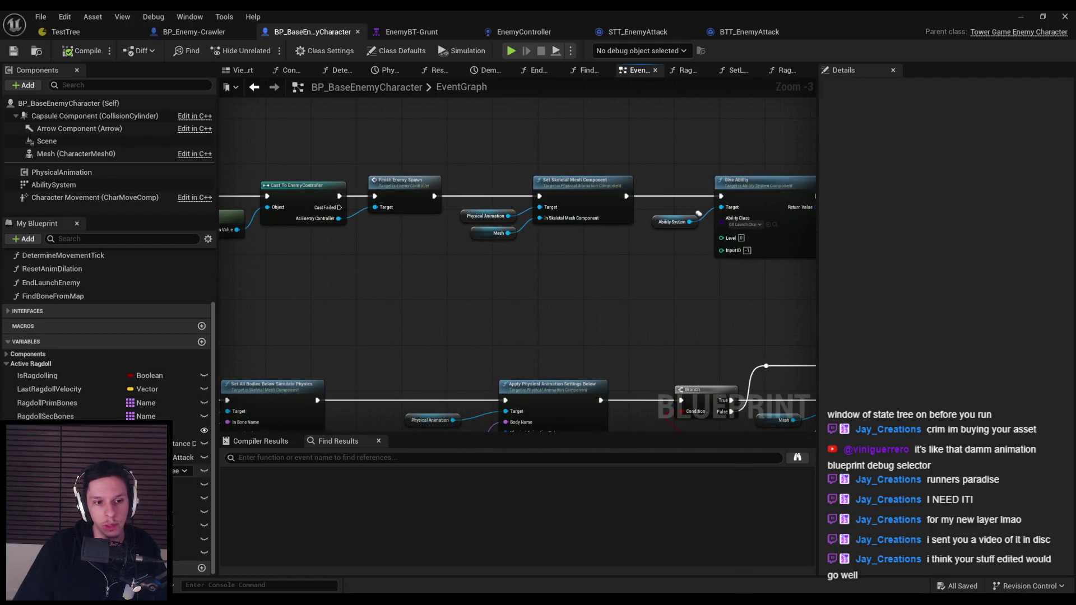
pyautogui.click(188, 457)
pyautogui.rightClick(187, 457)
pyautogui.click(213, 557)
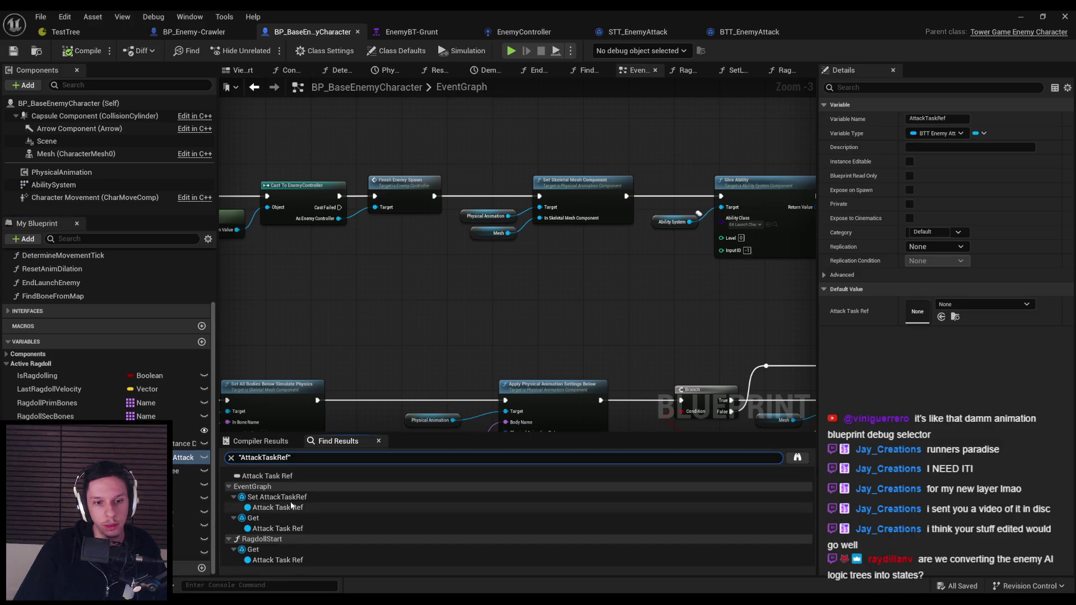
pyautogui.click(280, 497)
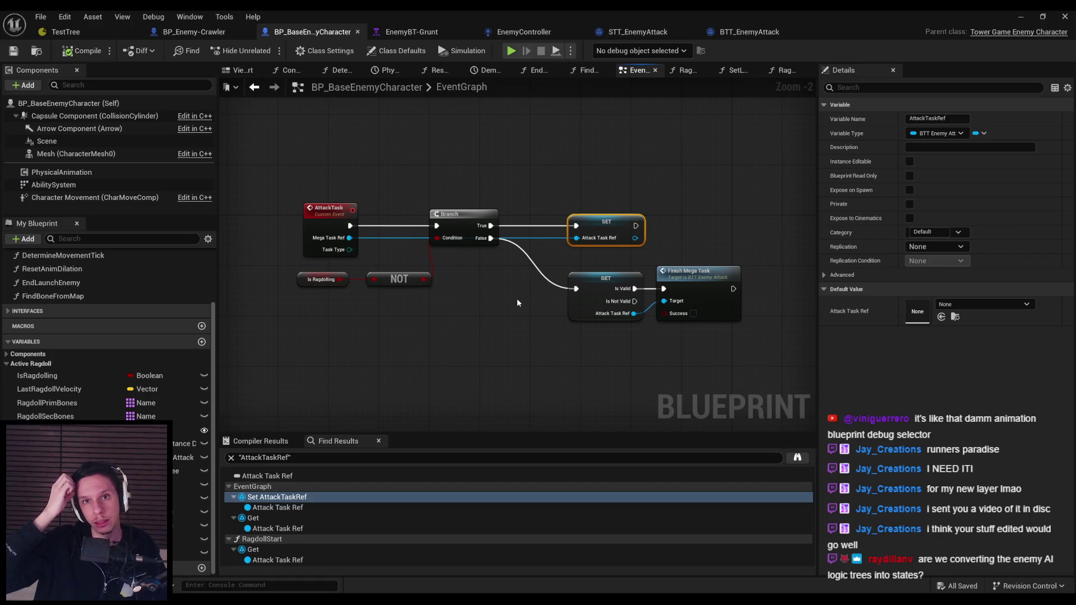
# In STT_EnemyAttack, add an Enter State event override and wire it into SetFocus
pyautogui.click(711, 32)
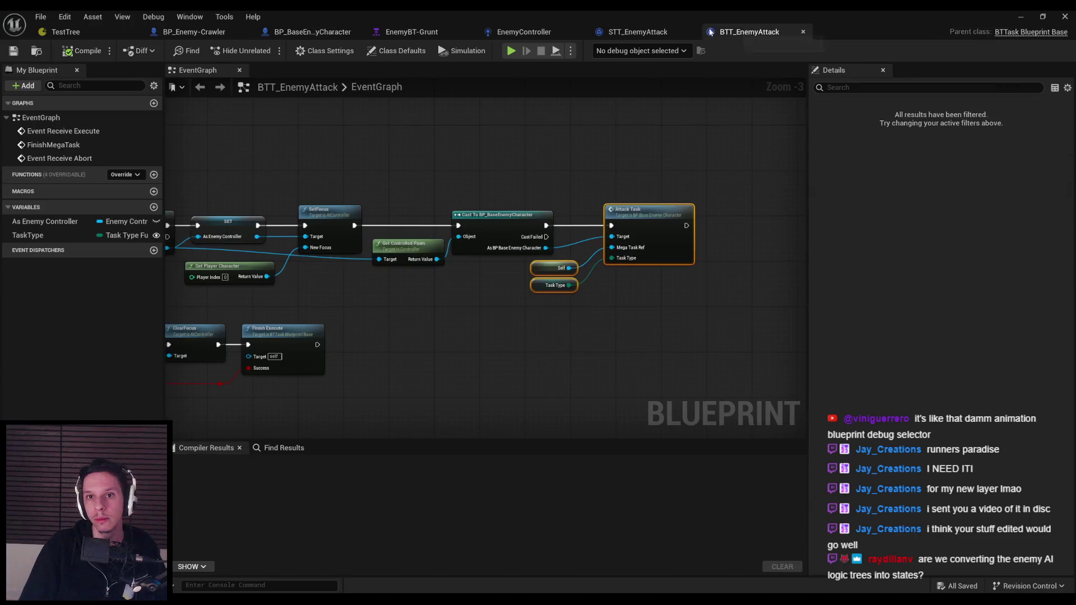
pyautogui.click(638, 32)
pyautogui.scroll(-1, 538, 197)
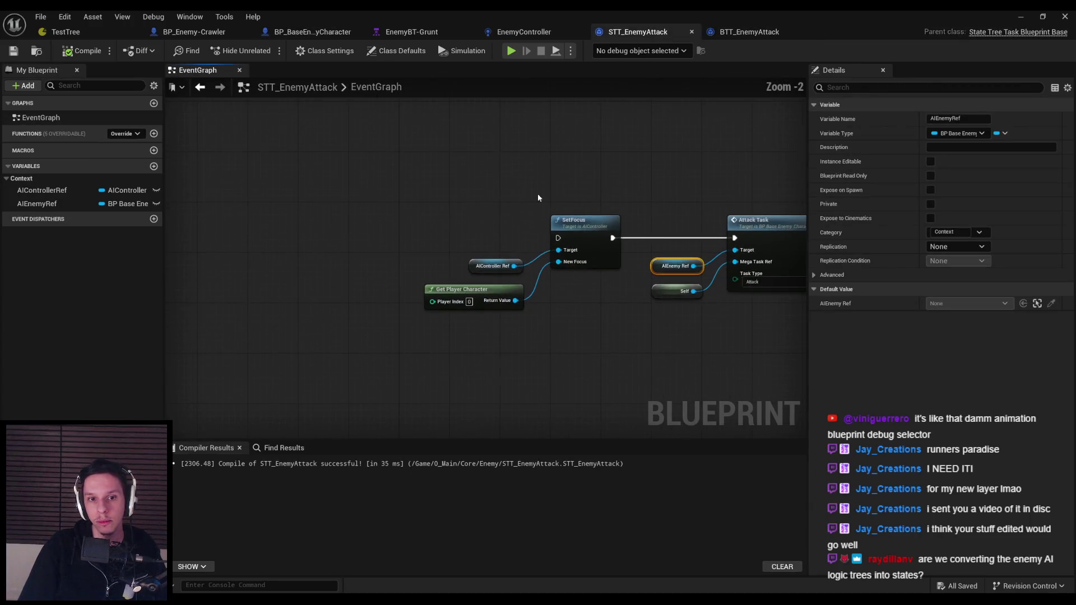
pyautogui.rightClick(376, 227)
pyautogui.click(125, 133)
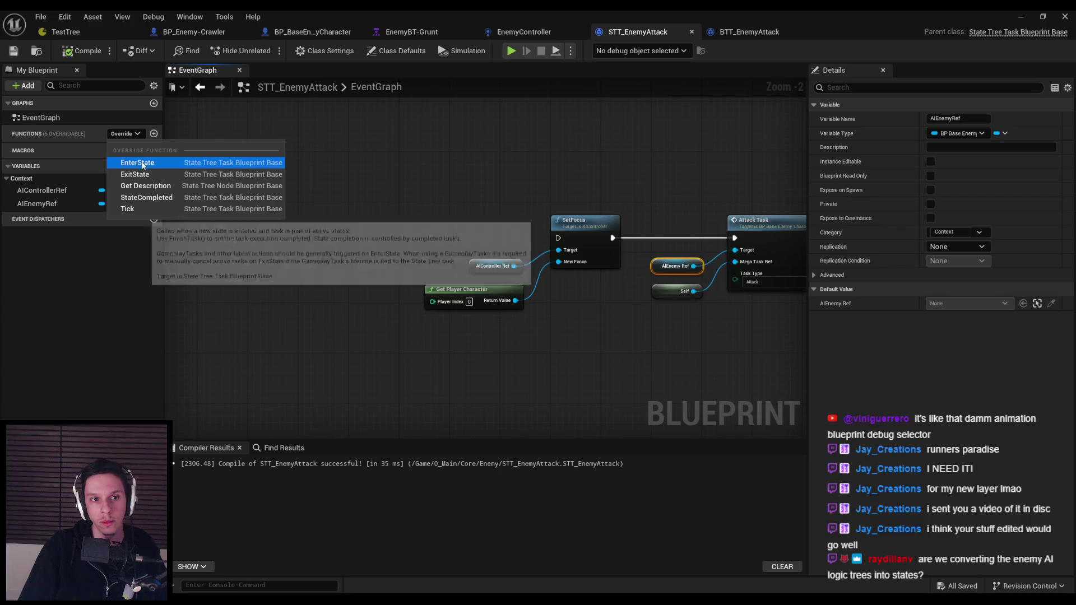
pyautogui.click(130, 163)
pyautogui.moveTo(387, 324); pyautogui.dragTo(393, 163)
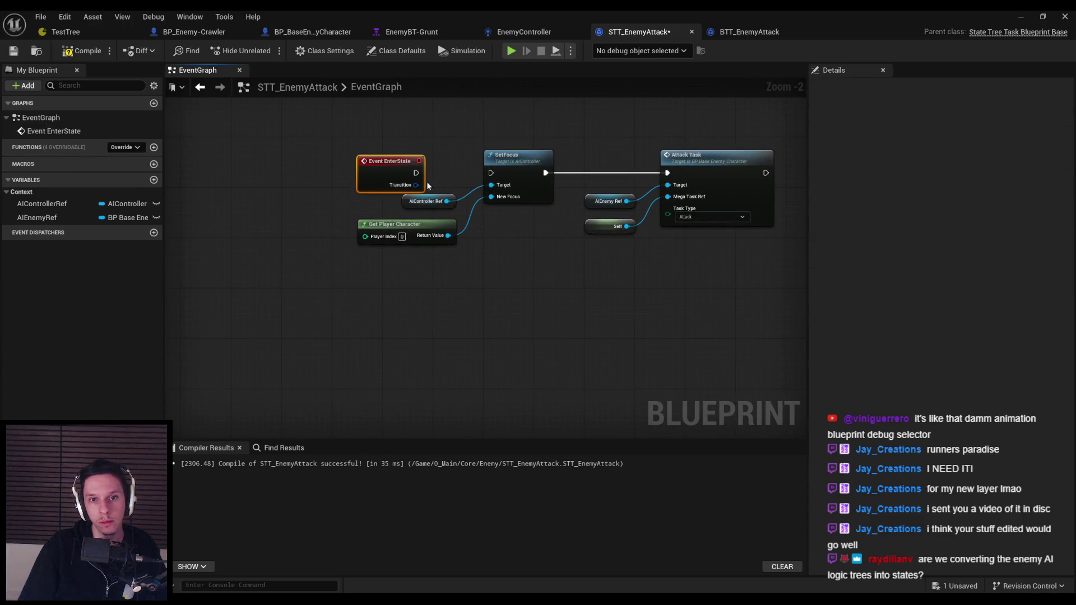
pyautogui.scroll(2, 455, 174)
pyautogui.moveTo(455, 174); pyautogui.dragTo(512, 170)
pyautogui.moveTo(488, 277)
pyautogui.mouseDown()
pyautogui.moveTo(386, 199)
pyautogui.moveTo(426, 224)
pyautogui.mouseUp()
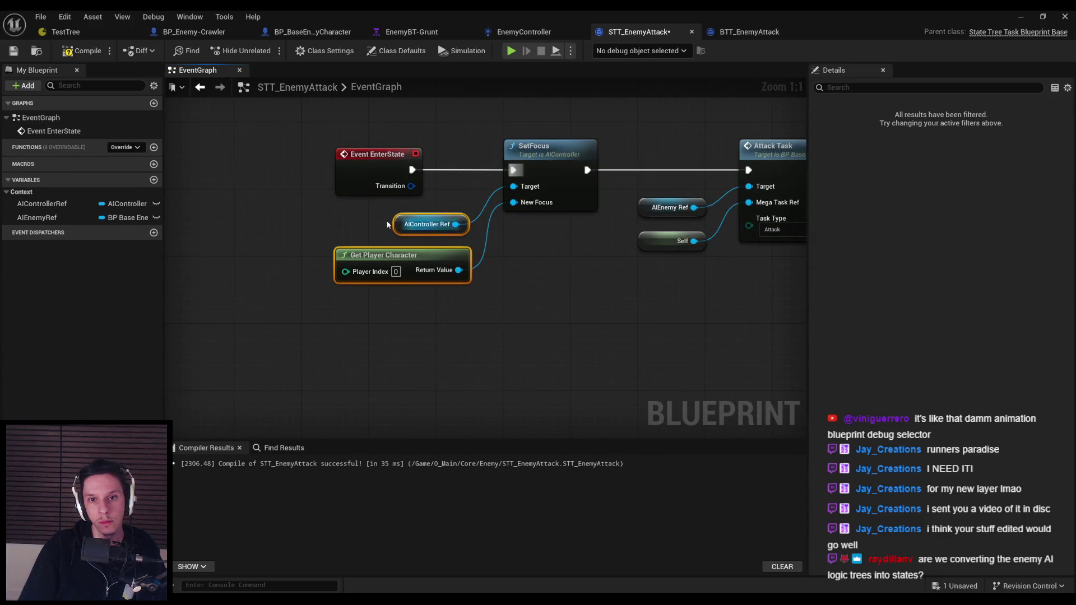
pyautogui.scroll(-1, 368, 240)
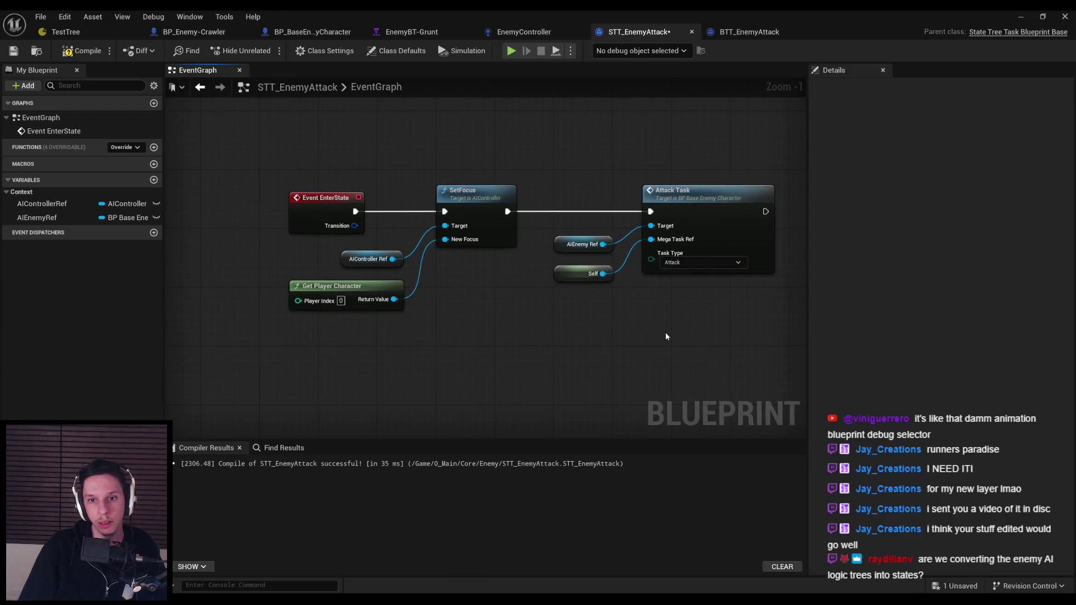
# Compile STT_EnemyAttack and jump to the enemy's AttackTask event definition
pyautogui.press('F7')
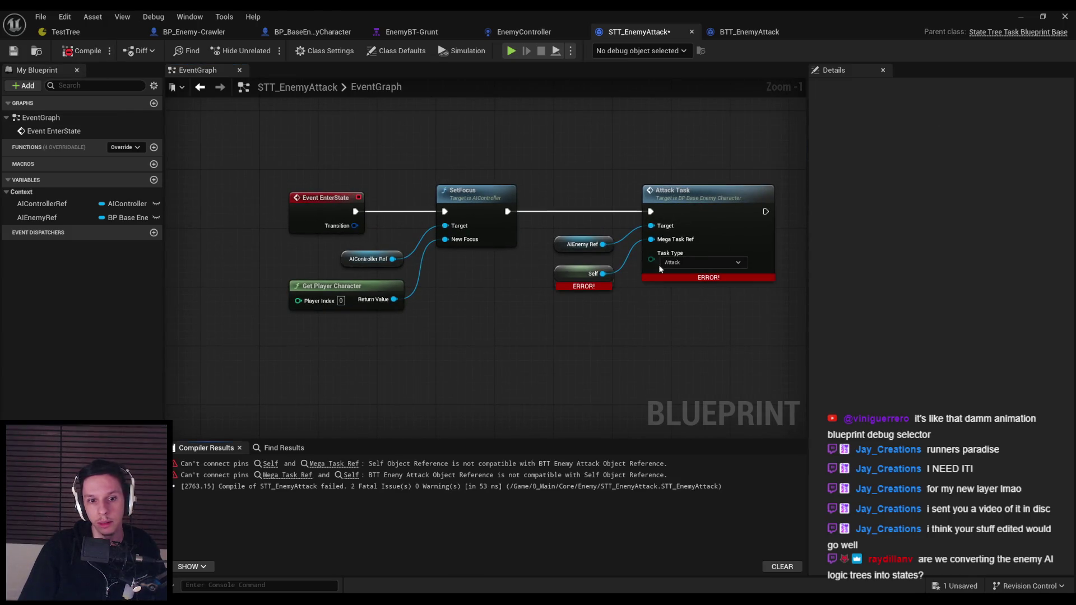
pyautogui.click(613, 343)
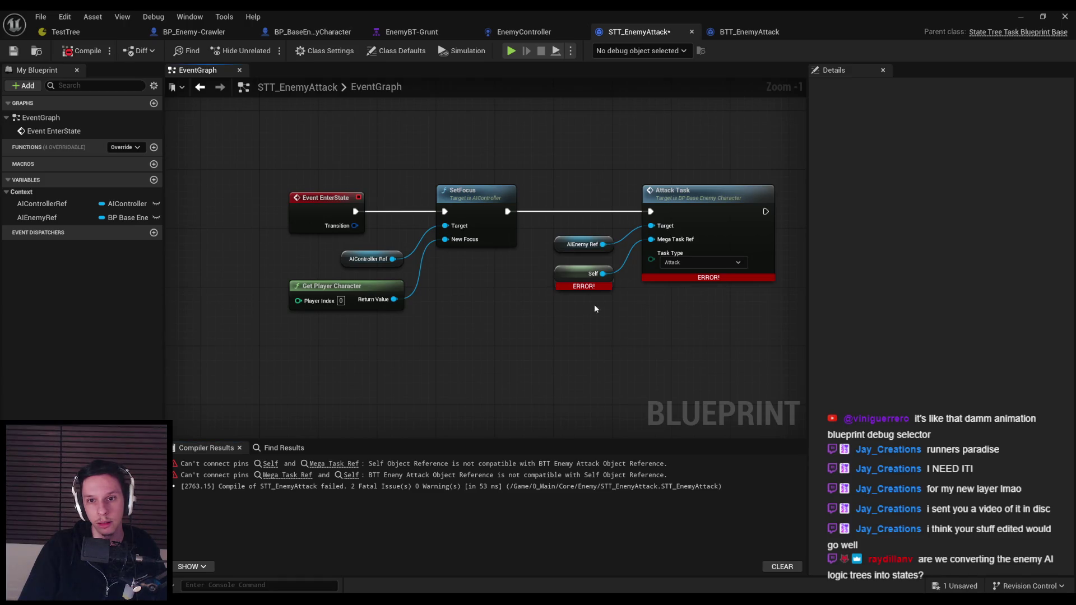
pyautogui.click(581, 244)
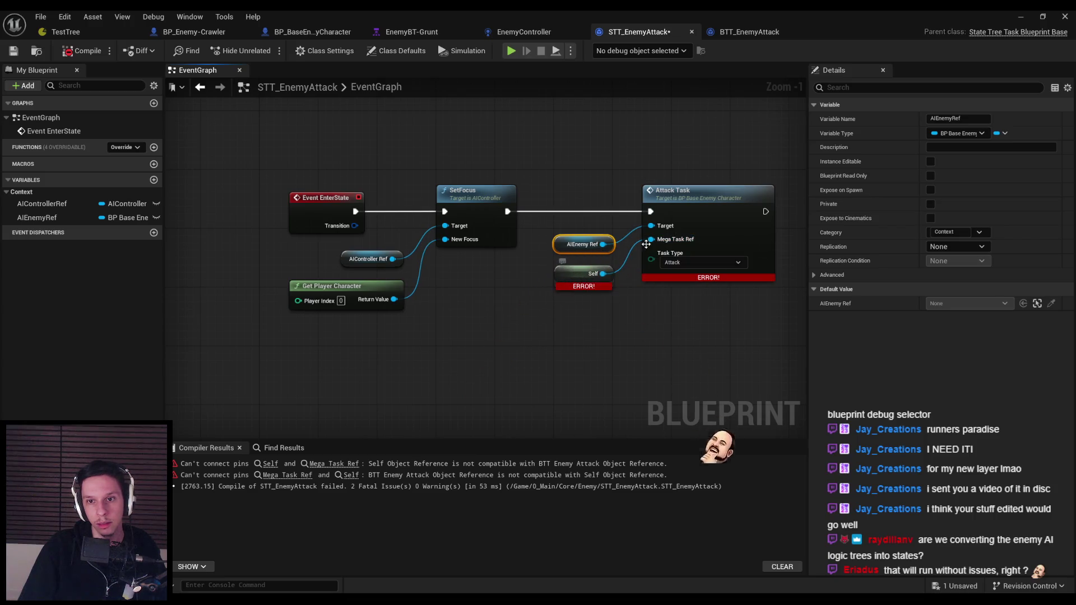
pyautogui.doubleClick(708, 218)
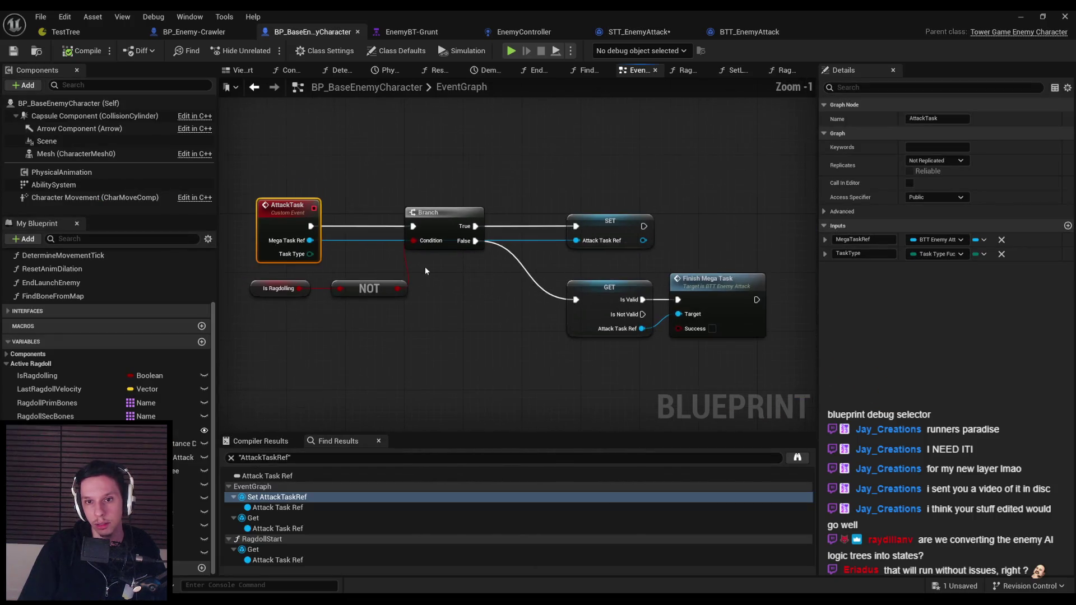
# Make the AttackTask event's MegaTaskRef input an STT Enemy Attack reference and compile
pyautogui.click(932, 240)
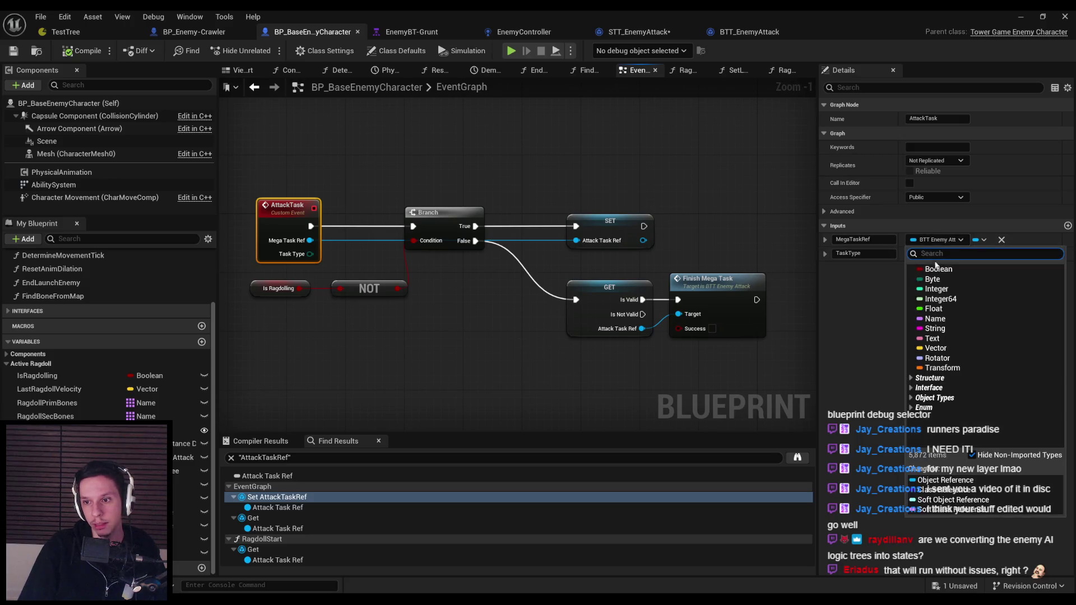
pyautogui.write('STT enemy')
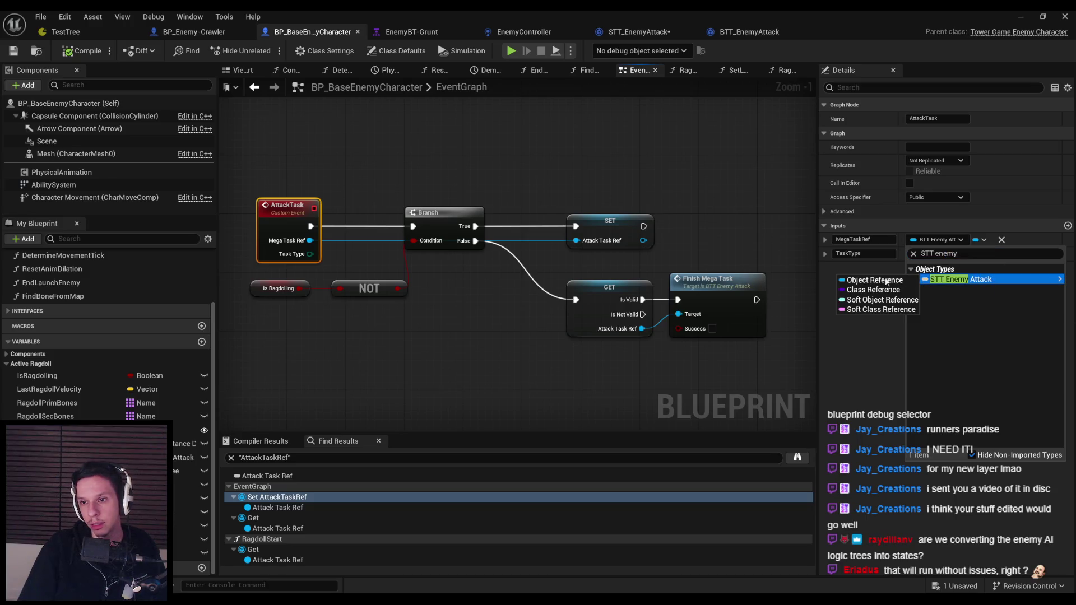
pyautogui.click(953, 274)
pyautogui.press('F7')
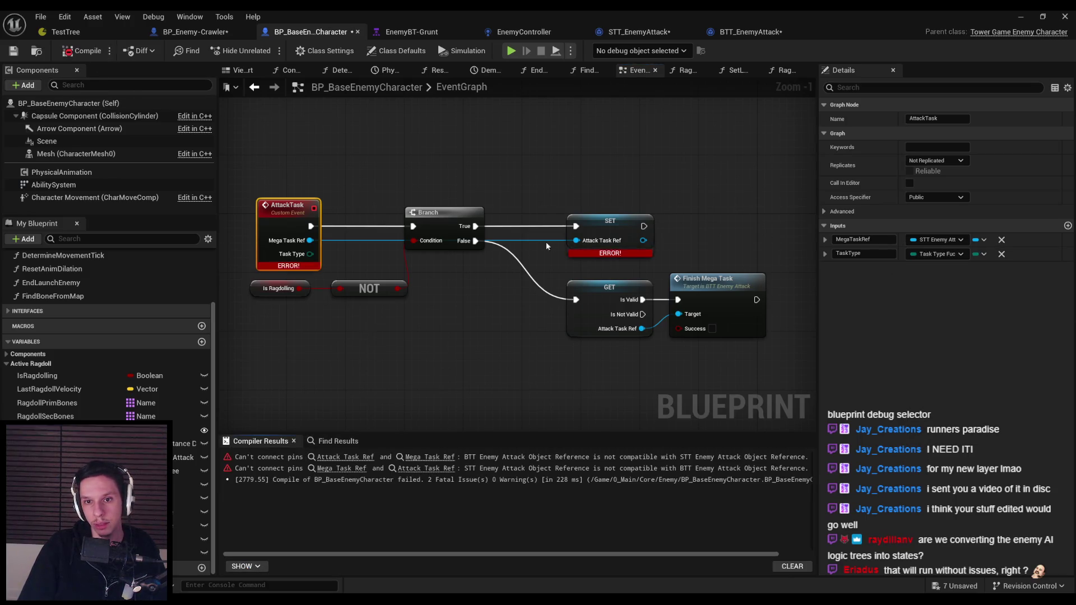
# Change the AttackTaskRef variable to an STT Enemy Attack Object Reference, confirming the type change
pyautogui.click(621, 221)
pyautogui.write('stt enemy')
pyautogui.moveTo(964, 173)
pyautogui.click(874, 174)
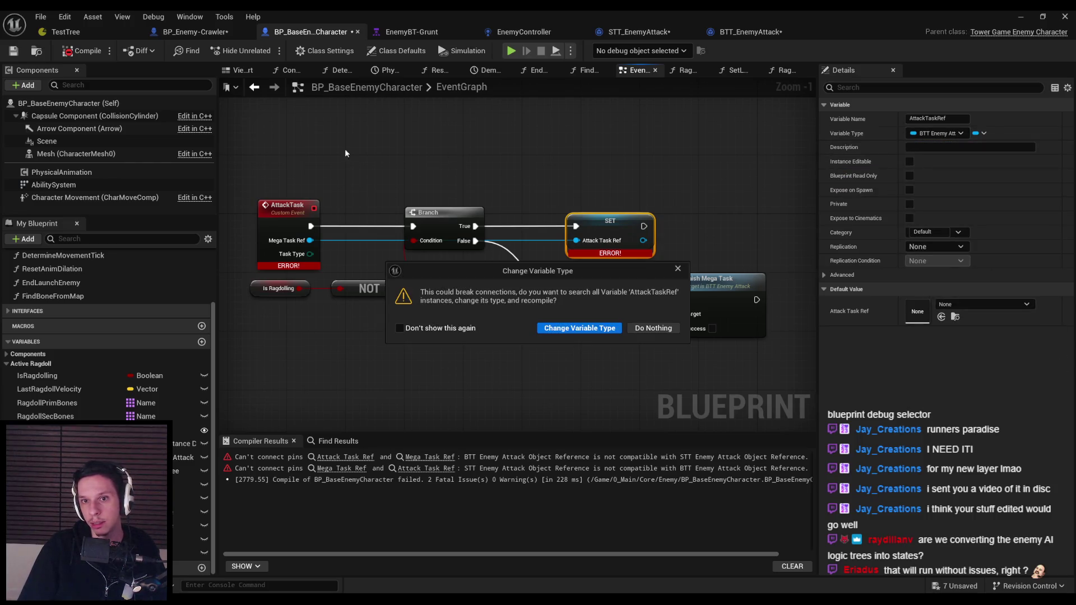
pyautogui.click(579, 328)
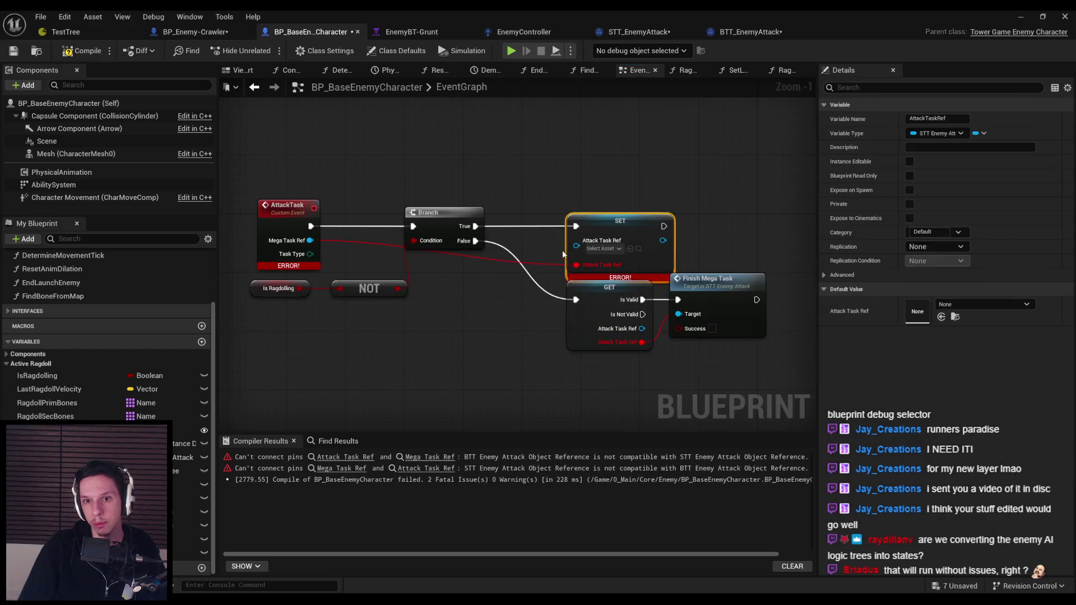
# Wire Mega Task Ref into the SET node, remove the orphaned pin, and open FinishMegaTask
pyautogui.moveTo(310, 240)
pyautogui.mouseDown()
pyautogui.moveTo(566, 263)
pyautogui.moveTo(576, 241)
pyautogui.mouseUp()
pyautogui.rightClick(678, 314)
pyautogui.click(711, 364)
pyautogui.moveTo(642, 328)
pyautogui.mouseDown()
pyautogui.moveTo(680, 324)
pyautogui.moveTo(661, 344)
pyautogui.mouseUp()
pyautogui.click(675, 321)
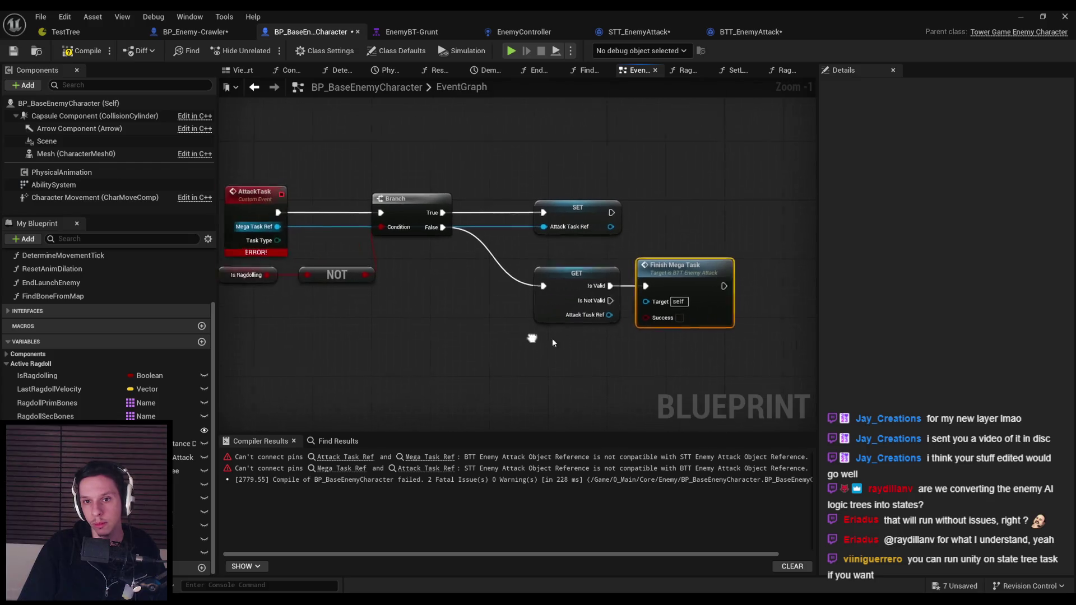
pyautogui.doubleClick(700, 263)
pyautogui.scroll(-1, 551, 305)
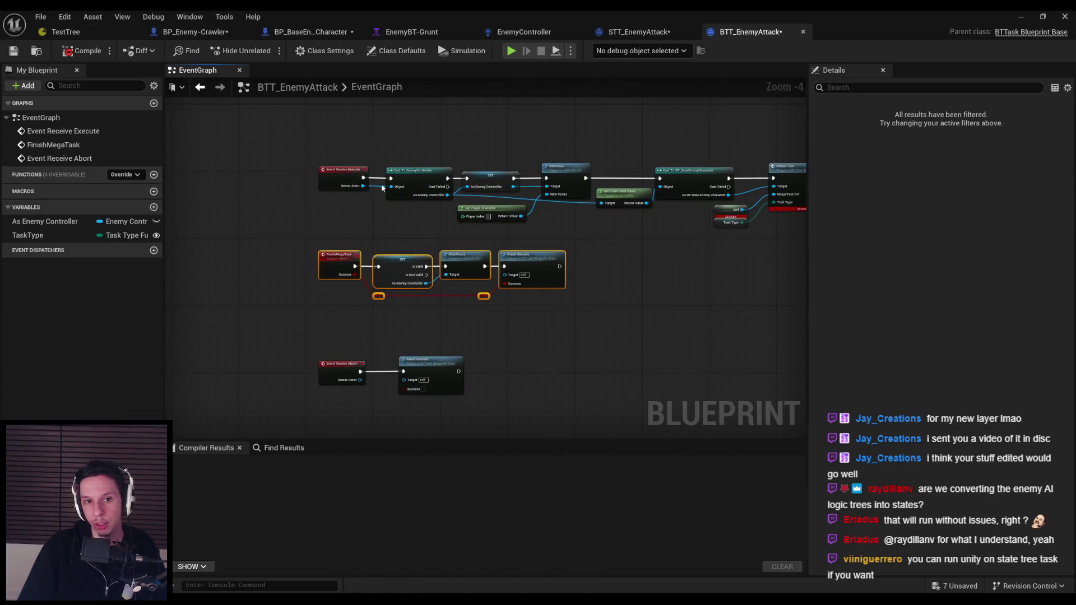
# Paste the finish-task nodes into STT_EnemyAttack and make the GET read AIControllerRef
pyautogui.click(593, 31)
pyautogui.click(438, 399)
pyautogui.hotkey('ctrl', 'v')
pyautogui.moveTo(352, 292); pyautogui.dragTo(315, 278)
pyautogui.click(382, 239)
pyautogui.scroll(-1, 393, 269)
pyautogui.click(403, 298)
pyautogui.scroll(1, 404, 299)
pyautogui.moveTo(42, 218); pyautogui.dragTo(385, 314)
pyautogui.click(406, 273)
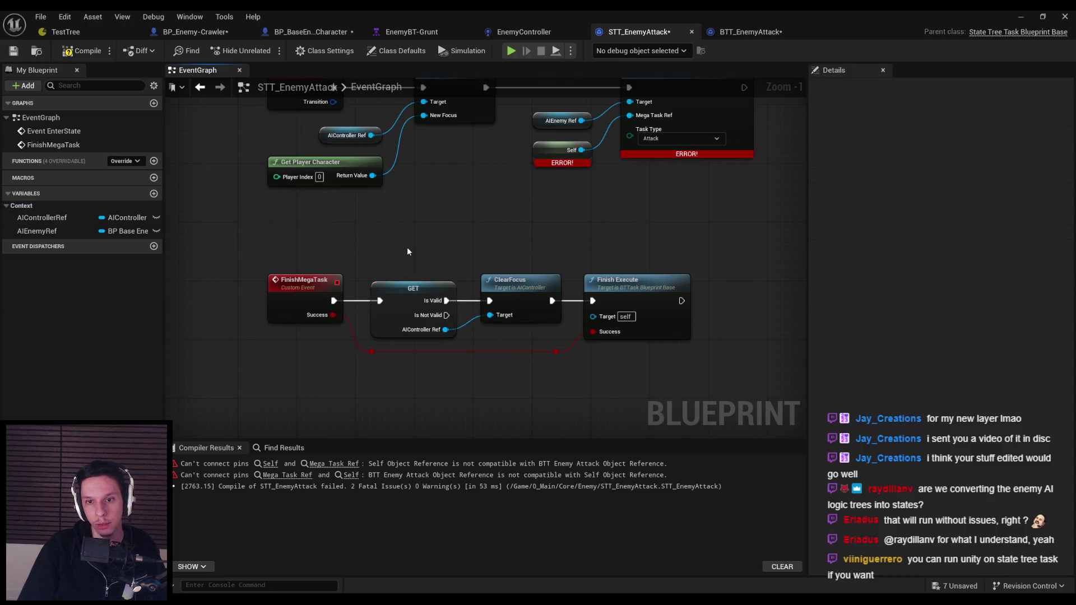
# Replace the Finish Execute ending with a Finish Task node and compile STT_EnemyAttack
pyautogui.press('Home')
pyautogui.click(78, 50)
pyautogui.click(13, 51)
pyautogui.click(662, 314)
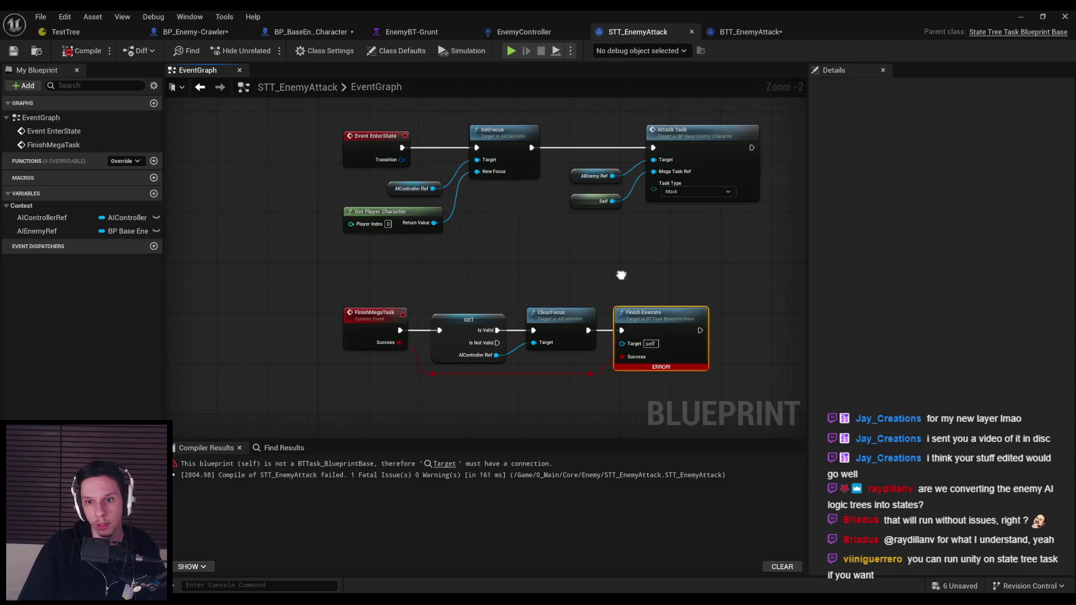
pyautogui.scroll(2, 661, 336)
pyautogui.rightClick(566, 351)
pyautogui.write('finish')
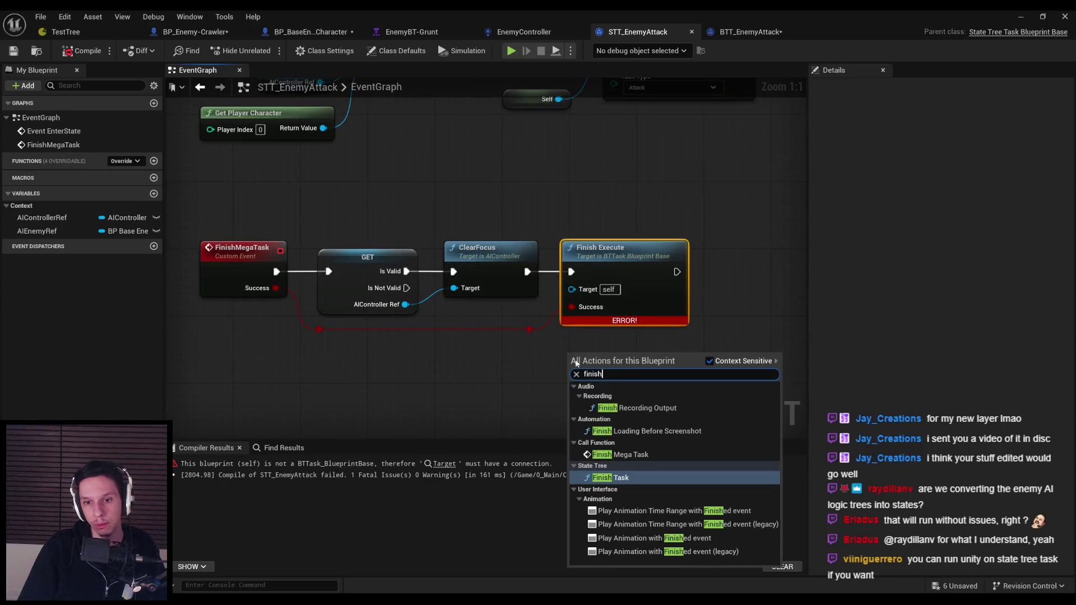
pyautogui.click(616, 419)
pyautogui.moveTo(605, 373)
pyautogui.mouseDown()
pyautogui.moveTo(591, 371)
pyautogui.moveTo(579, 246)
pyautogui.moveTo(592, 276)
pyautogui.mouseUp()
pyautogui.click(557, 232)
pyautogui.scroll(-1, 549, 246)
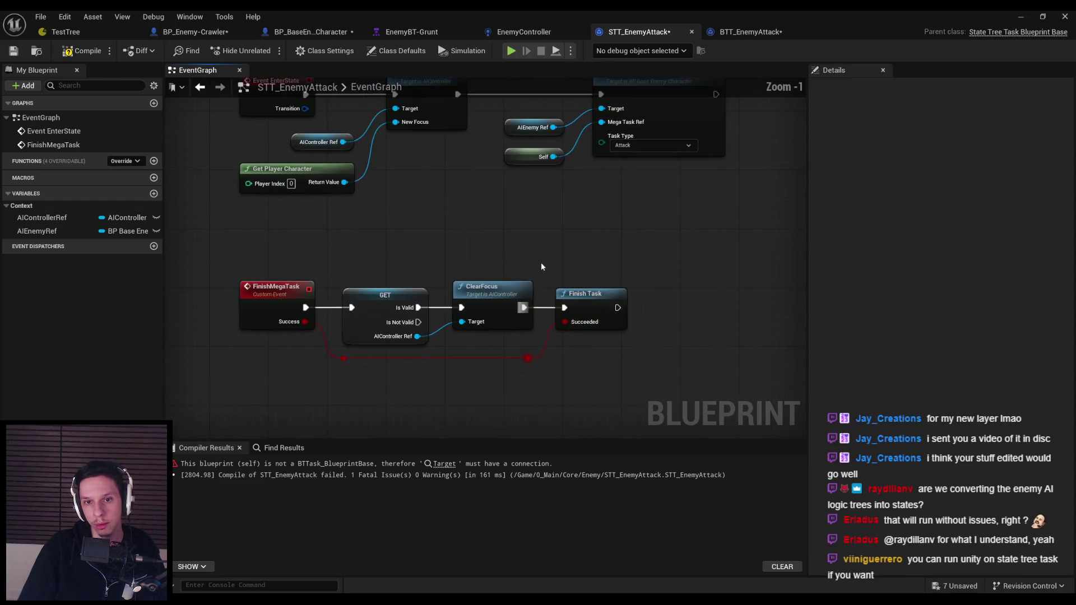
pyautogui.click(81, 52)
# Glance at BTT_EnemyAttack's graph, then return to BP_BaseEnemyCharacter
pyautogui.scroll(-2, 443, 254)
pyautogui.click(750, 31)
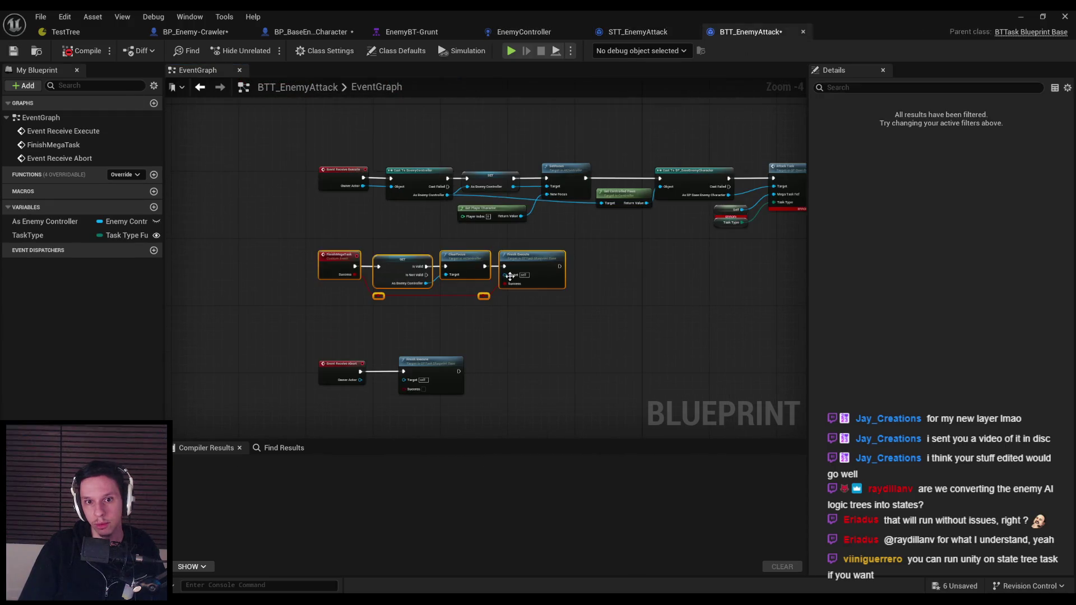
pyautogui.click(560, 306)
pyautogui.scroll(1, 560, 303)
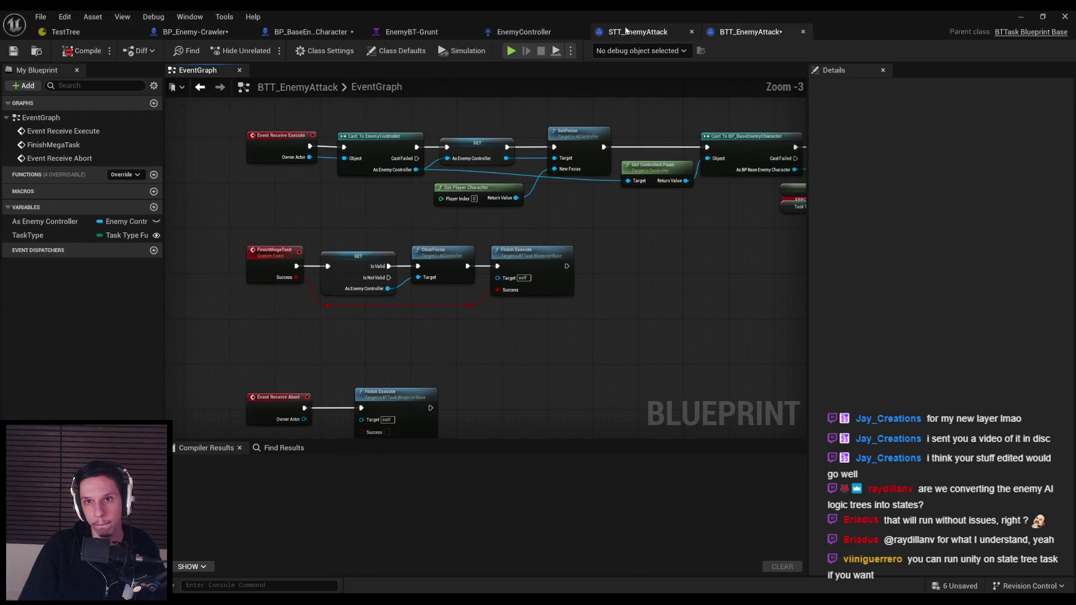
pyautogui.click(310, 32)
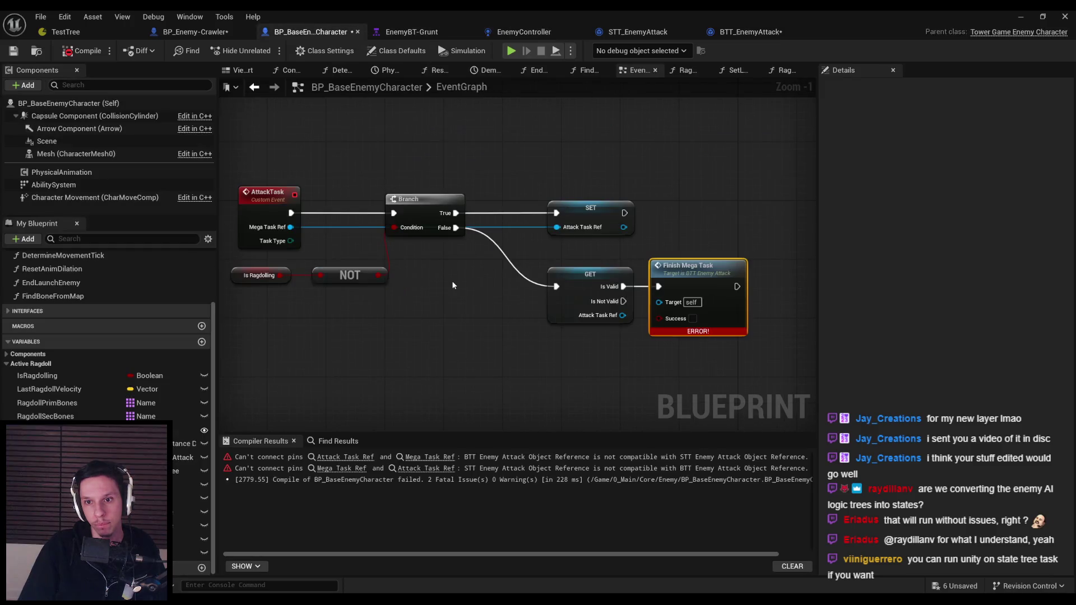
# Try replacing the erroring Finish Mega Task from Attack Task Ref, then restore and realign it
pyautogui.click(680, 278)
pyautogui.press('Delete')
pyautogui.moveTo(623, 315)
pyautogui.mouseDown()
pyautogui.moveTo(668, 308)
pyautogui.moveTo(696, 283)
pyautogui.mouseUp()
pyautogui.write('fini')
pyautogui.press('Return')
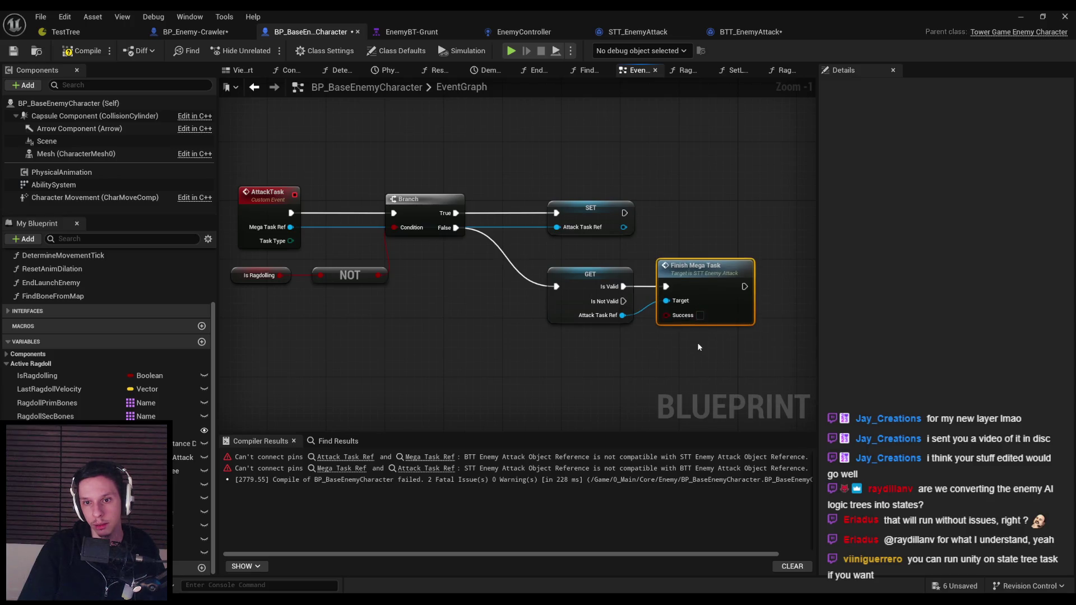
pyautogui.hotkey('ctrl', 'z')
pyautogui.hotkey('ctrl', 'z')
pyautogui.hotkey('ctrl', 'y')
pyautogui.hotkey('ctrl', 'z')
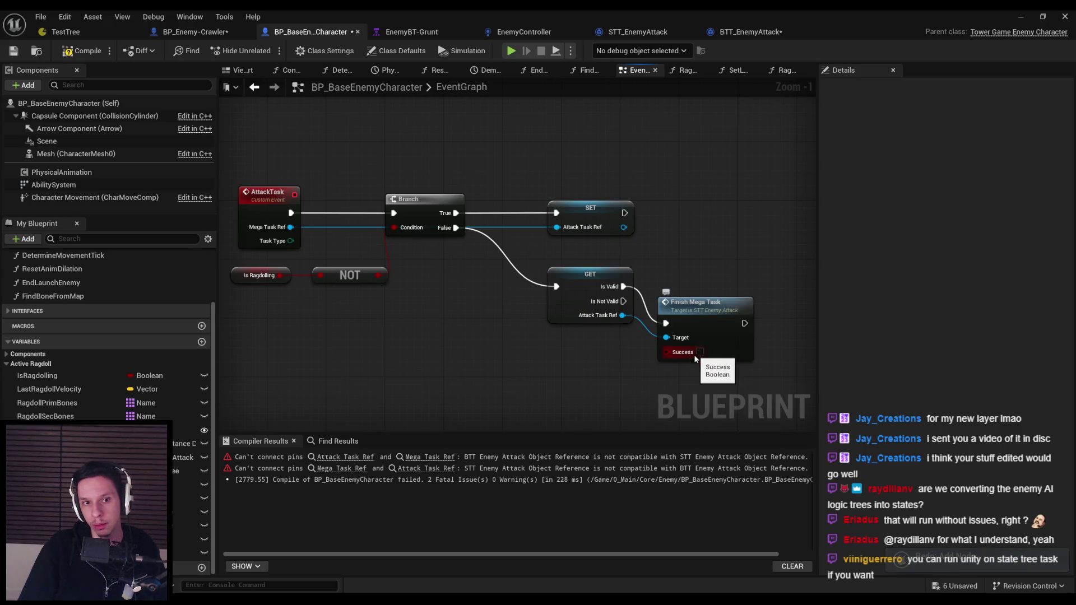
pyautogui.click(704, 300)
pyautogui.moveTo(704, 301); pyautogui.dragTo(704, 293)
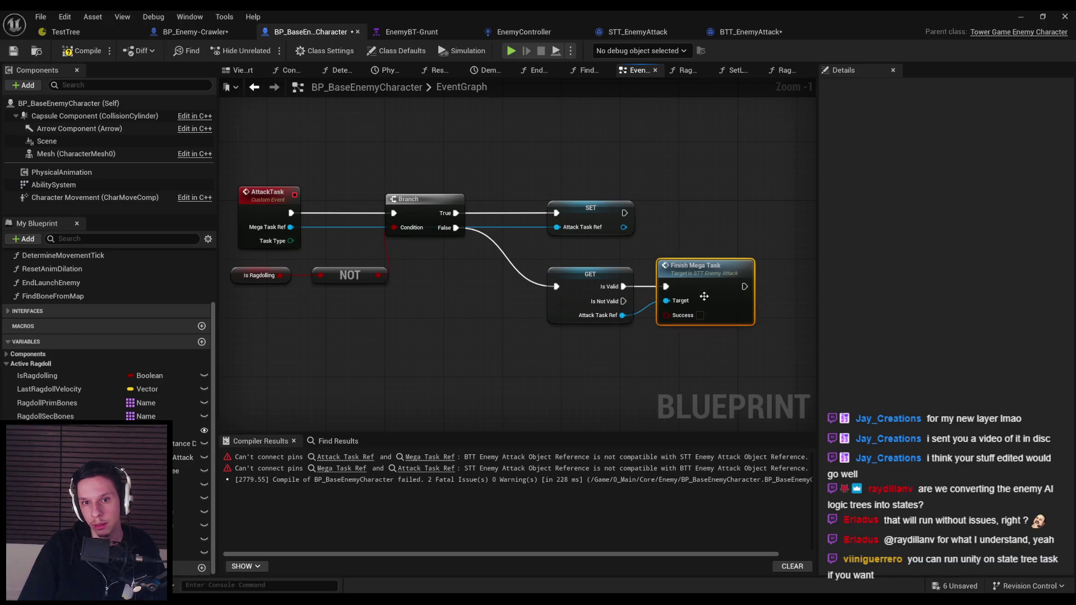
# Compile, refresh the GET node to drop its stale pin, and recompile the character blueprint
pyautogui.scroll(-2, 772, 197)
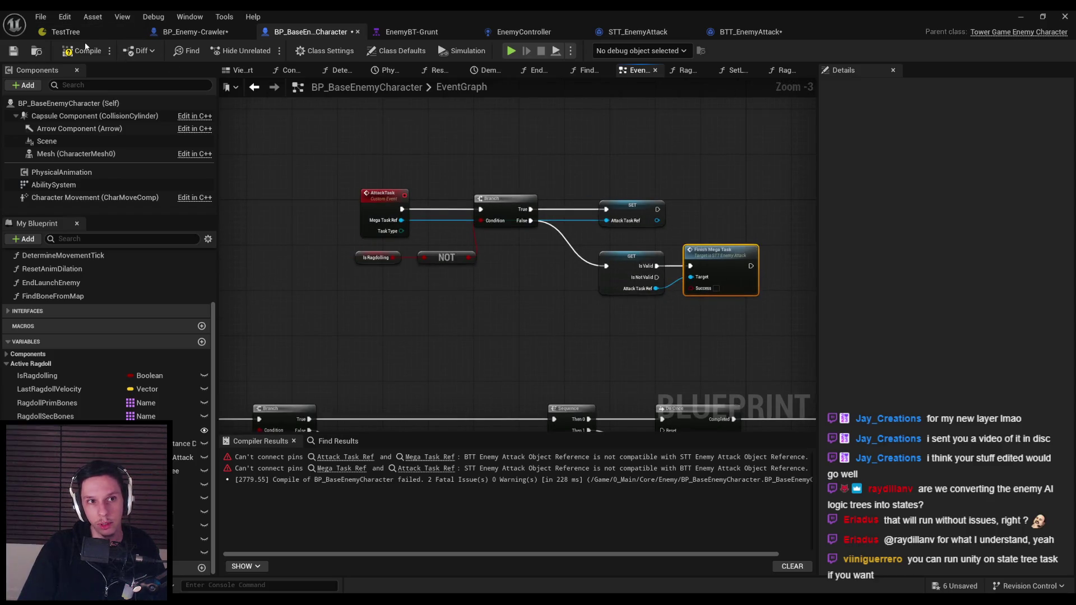
pyautogui.click(83, 51)
pyautogui.click(459, 456)
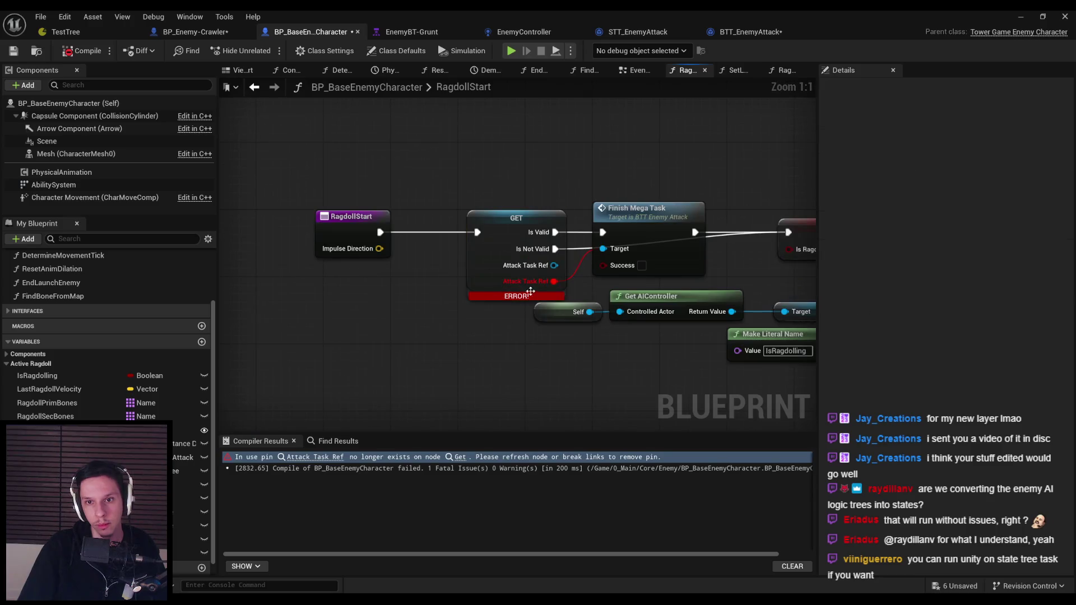
pyautogui.keyDown('alt'); pyautogui.click(573, 274); pyautogui.keyUp('alt')
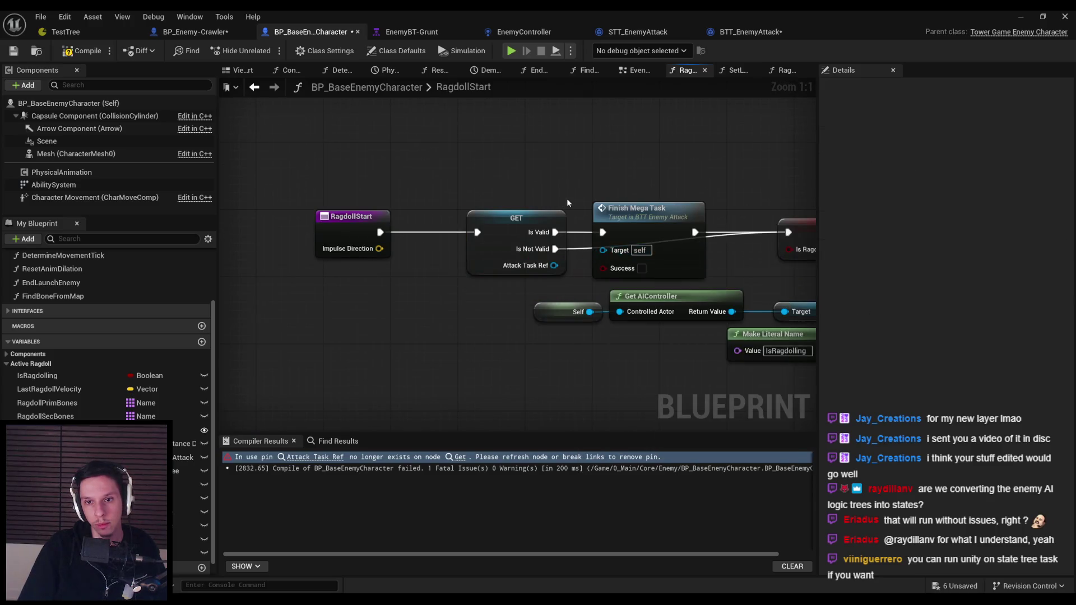
pyautogui.click(526, 226)
pyautogui.press('Delete')
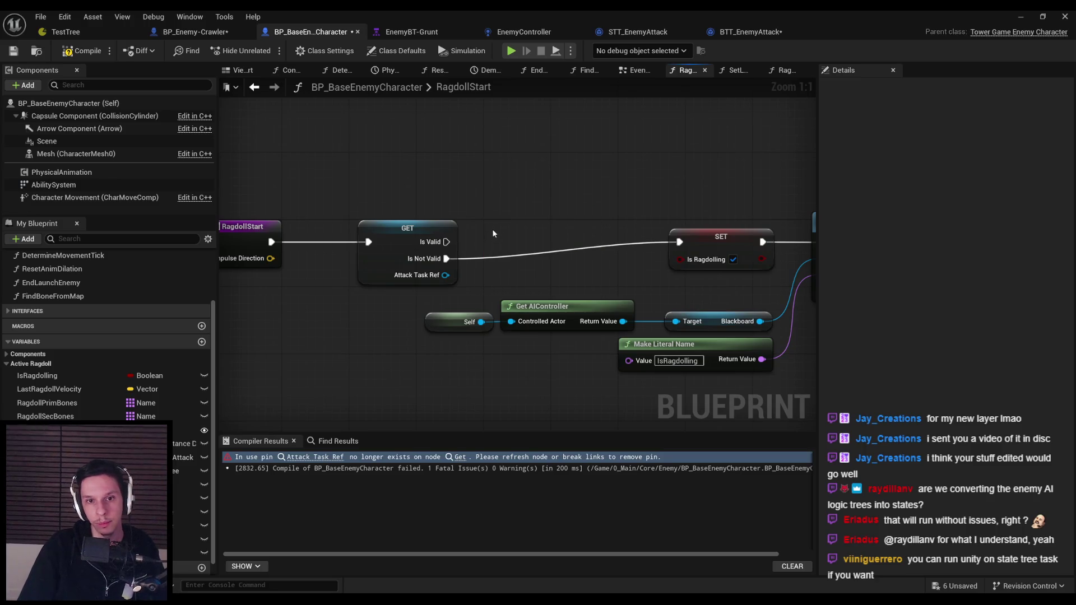
pyautogui.hotkey('ctrl', 'z')
pyautogui.hotkey('ctrl', 'z')
pyautogui.hotkey('ctrl', 'z')
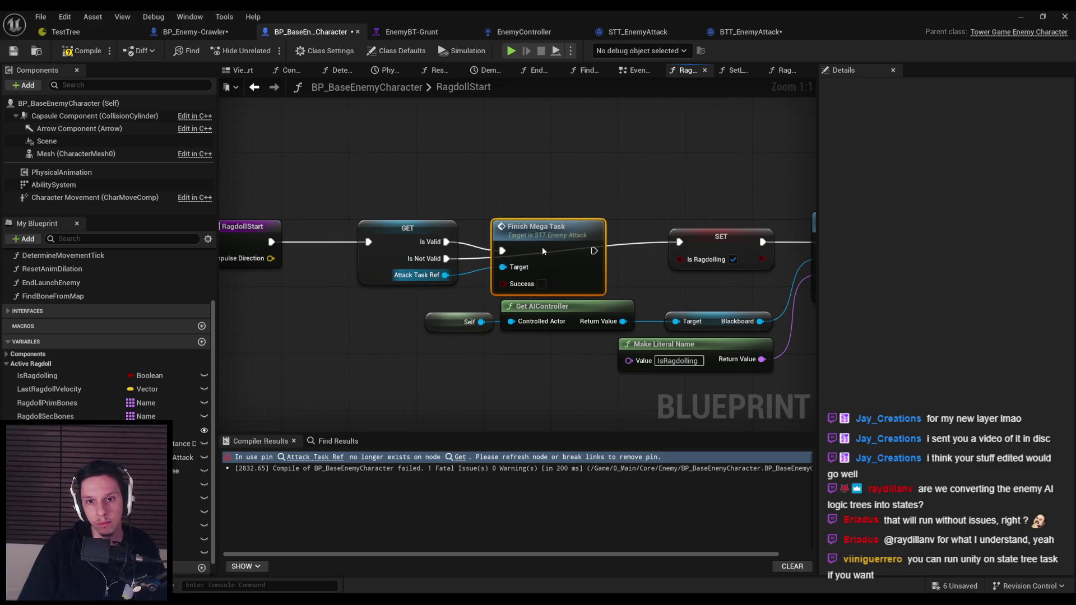
pyautogui.hotkey('ctrl', 'z')
pyautogui.click(539, 195)
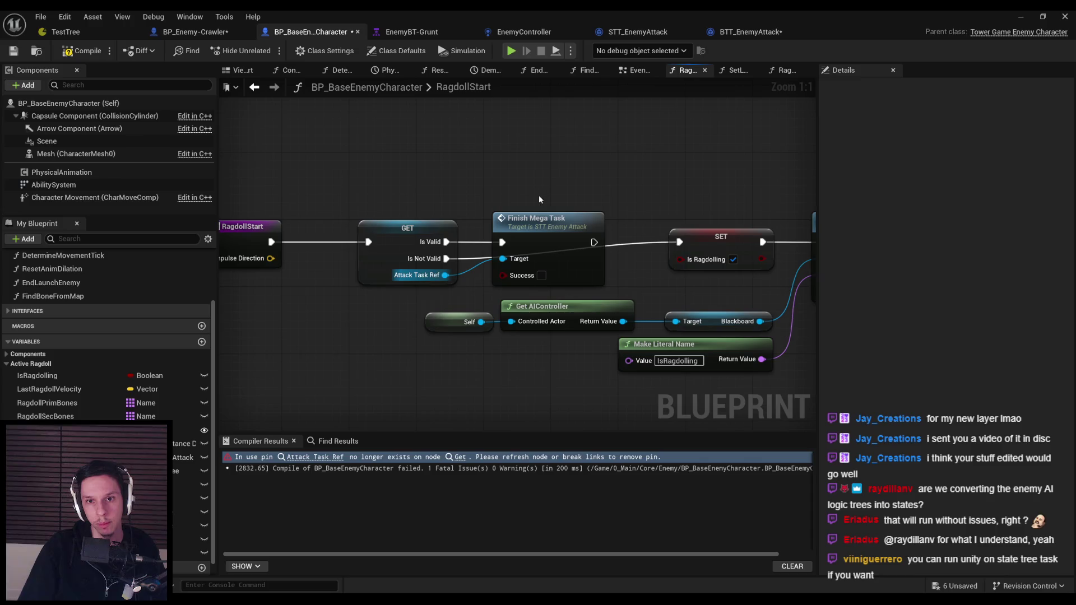
pyautogui.click(68, 52)
# Move RagdollStart's Finish Mega Task above the ragdoll path, wire it into SET, and save all
pyautogui.moveTo(539, 236)
pyautogui.mouseDown()
pyautogui.moveTo(540, 164)
pyautogui.moveTo(555, 177)
pyautogui.mouseUp()
pyautogui.click(560, 284)
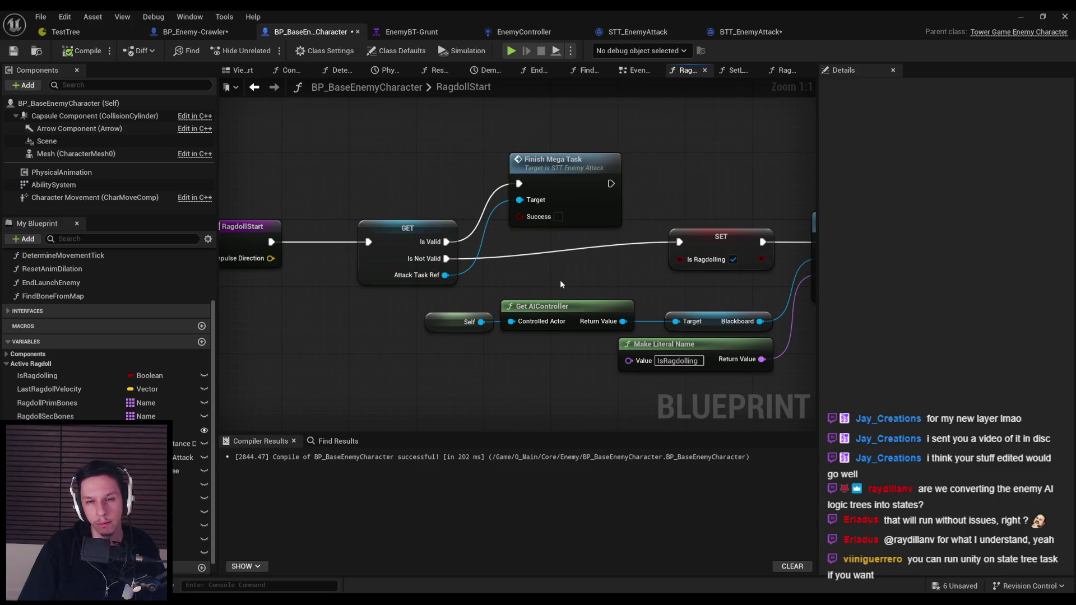
pyautogui.scroll(-1, 560, 280)
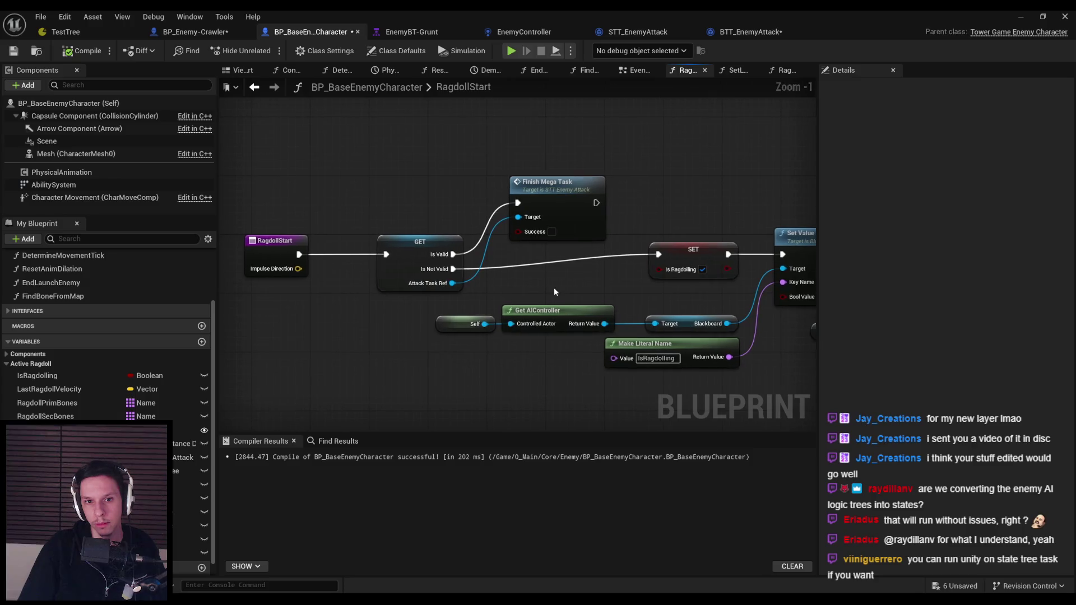
pyautogui.moveTo(596, 203); pyautogui.dragTo(659, 254)
pyautogui.hotkey('ctrl', 's')
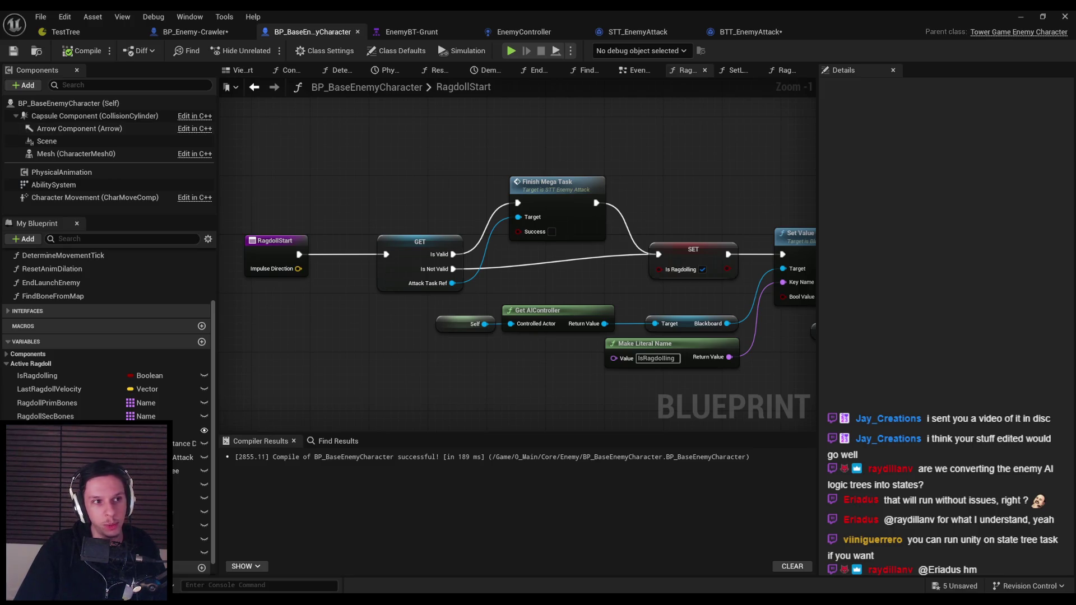
pyautogui.hotkey('ctrl', 'shift', 's')
pyautogui.click(193, 32)
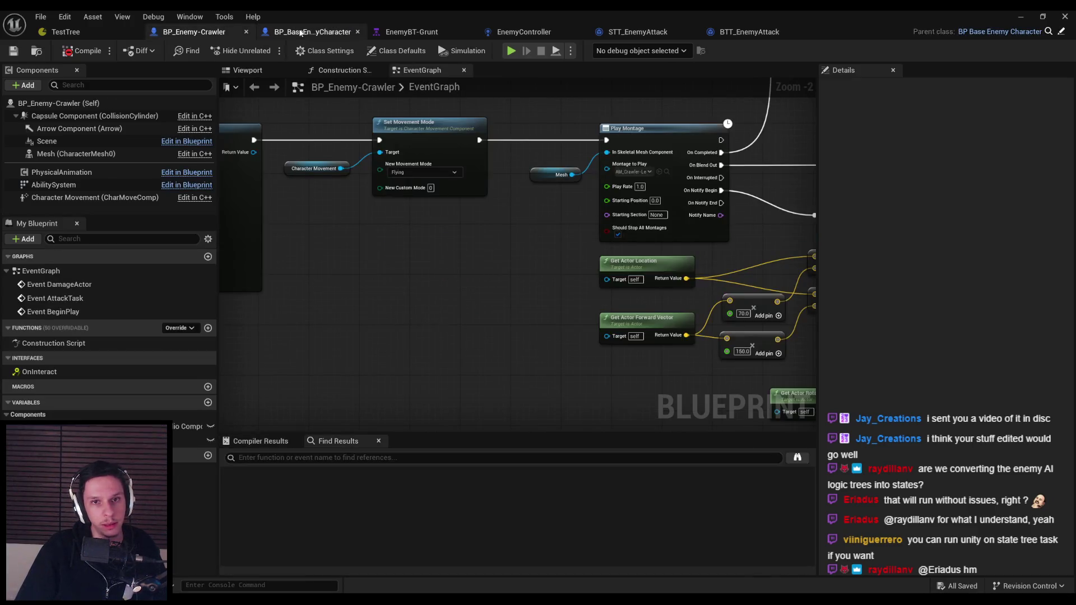
# Compile BP_Enemy-Crawler and delete the erroring sound, finish and reference nodes
pyautogui.click(81, 50)
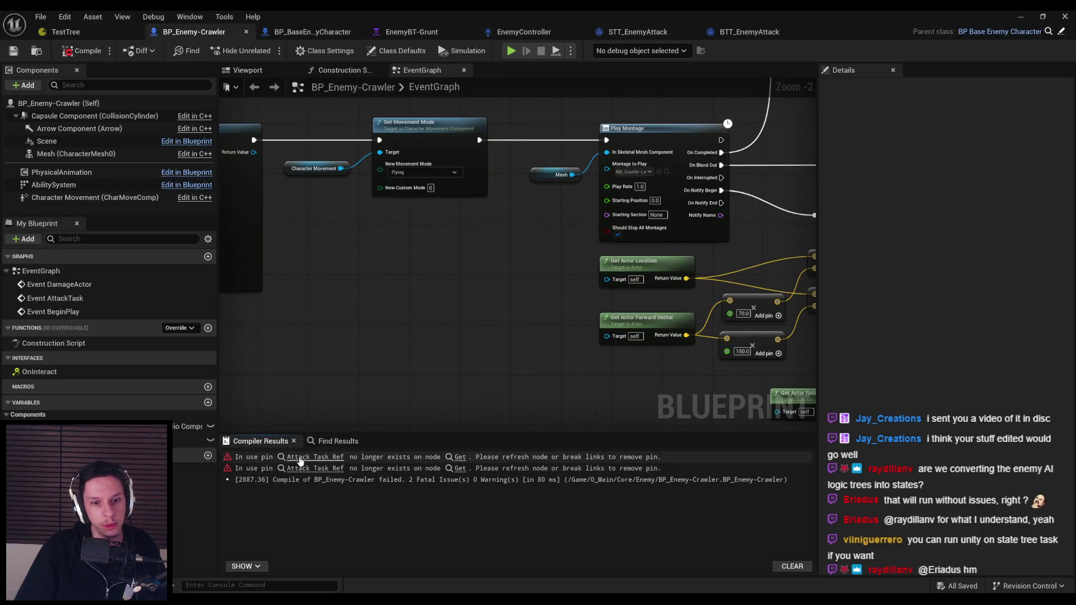
pyautogui.click(459, 457)
pyautogui.scroll(1, 532, 284)
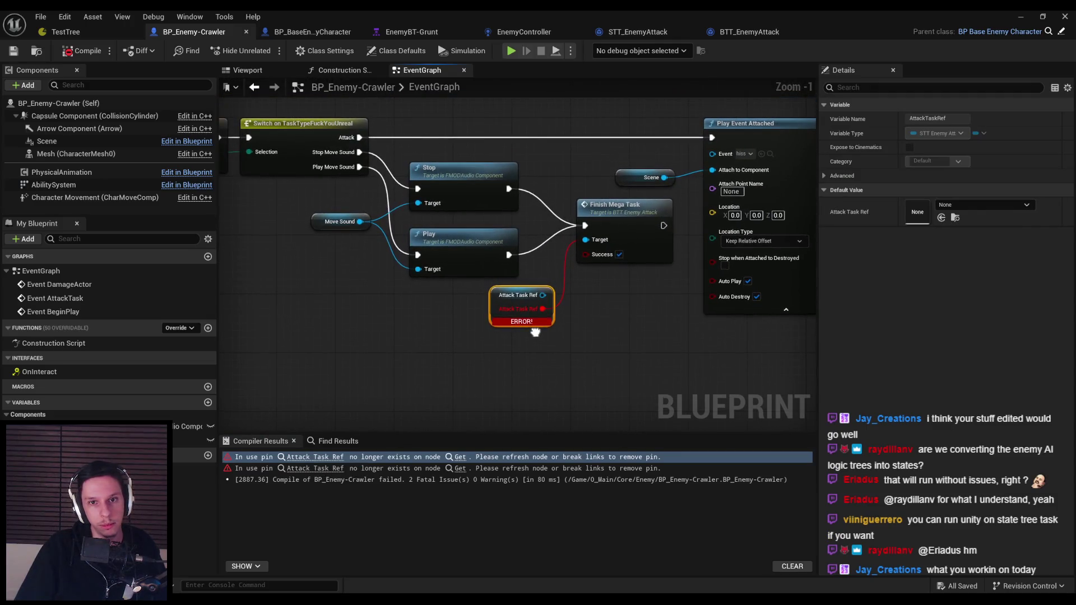
pyautogui.moveTo(559, 337); pyautogui.dragTo(555, 346)
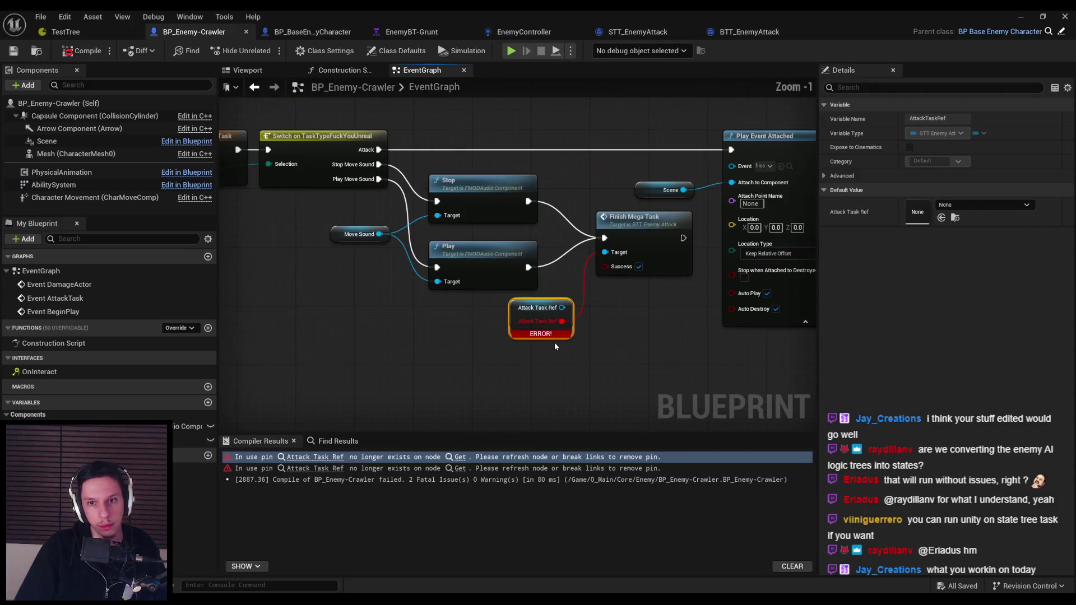
pyautogui.click(622, 358)
pyautogui.scroll(-1, 620, 356)
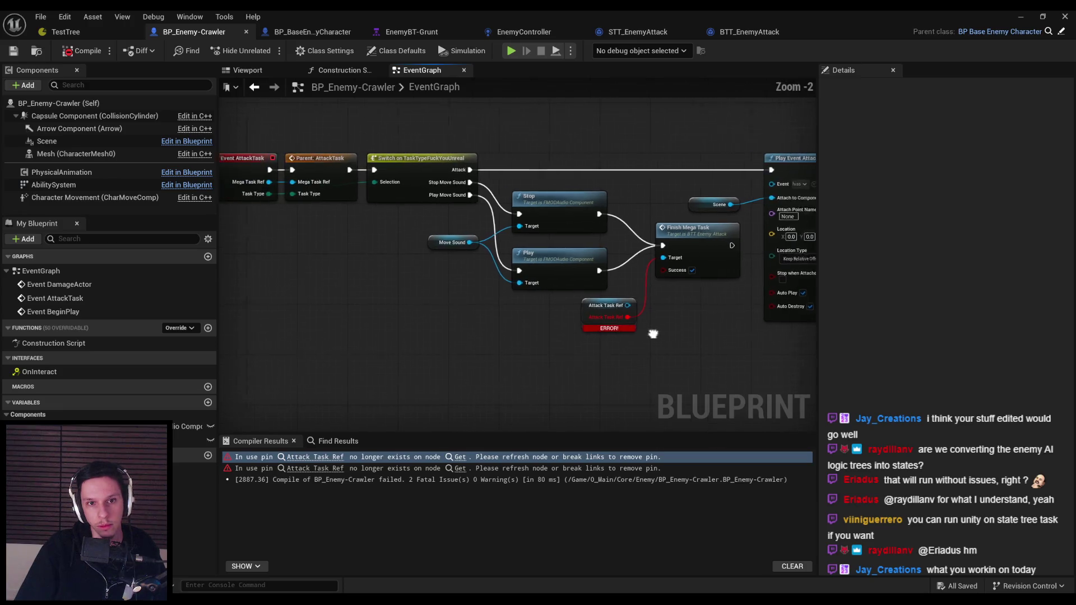
pyautogui.moveTo(694, 341)
pyautogui.mouseDown()
pyautogui.moveTo(529, 224)
pyautogui.moveTo(420, 238)
pyautogui.mouseUp()
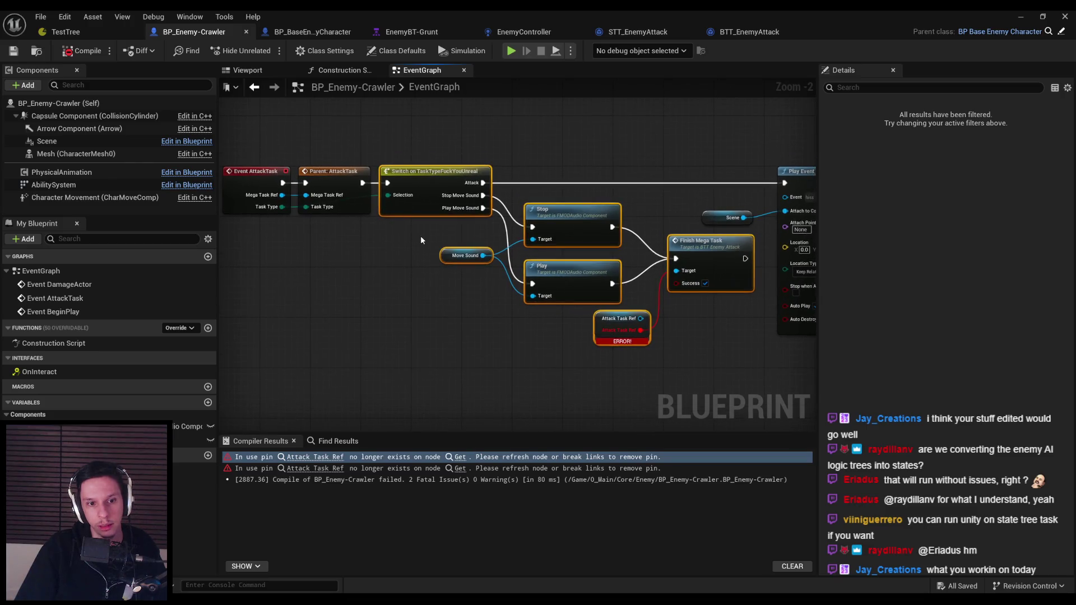
pyautogui.click(247, 71)
pyautogui.click(422, 71)
pyautogui.keyDown('ctrl'); pyautogui.click(442, 213); pyautogui.keyUp('ctrl')
pyautogui.keyDown('ctrl'); pyautogui.click(446, 211); pyautogui.keyUp('ctrl')
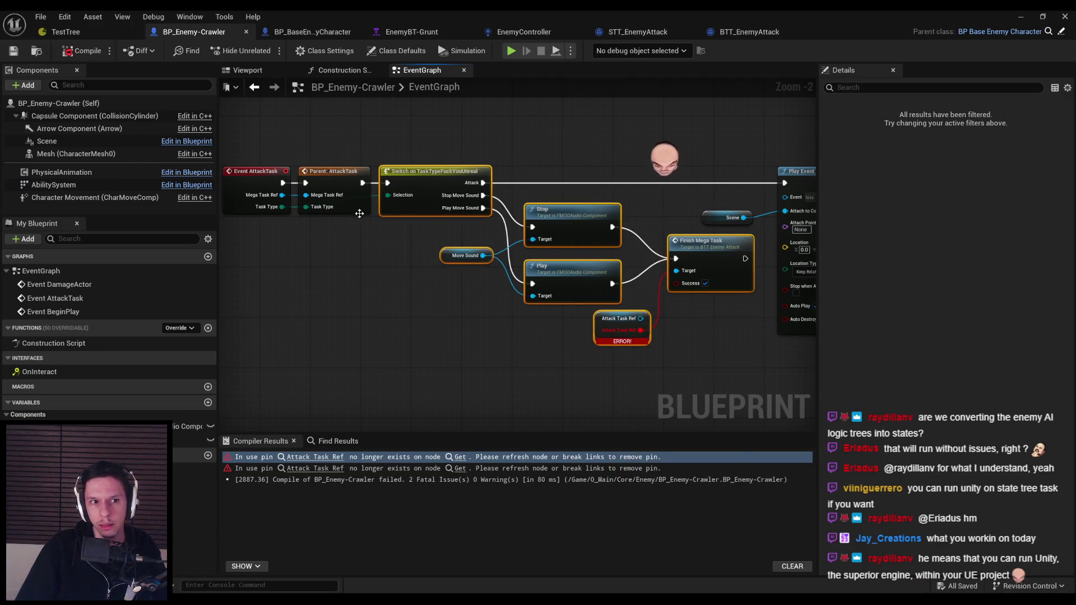
pyautogui.press('Delete')
# Connect Parent: AttackTask directly to Play Event Attached and recompile
pyautogui.moveTo(328, 199); pyautogui.dragTo(747, 201)
pyautogui.moveTo(503, 260); pyautogui.dragTo(236, 185)
pyautogui.click(609, 291)
pyautogui.click(67, 52)
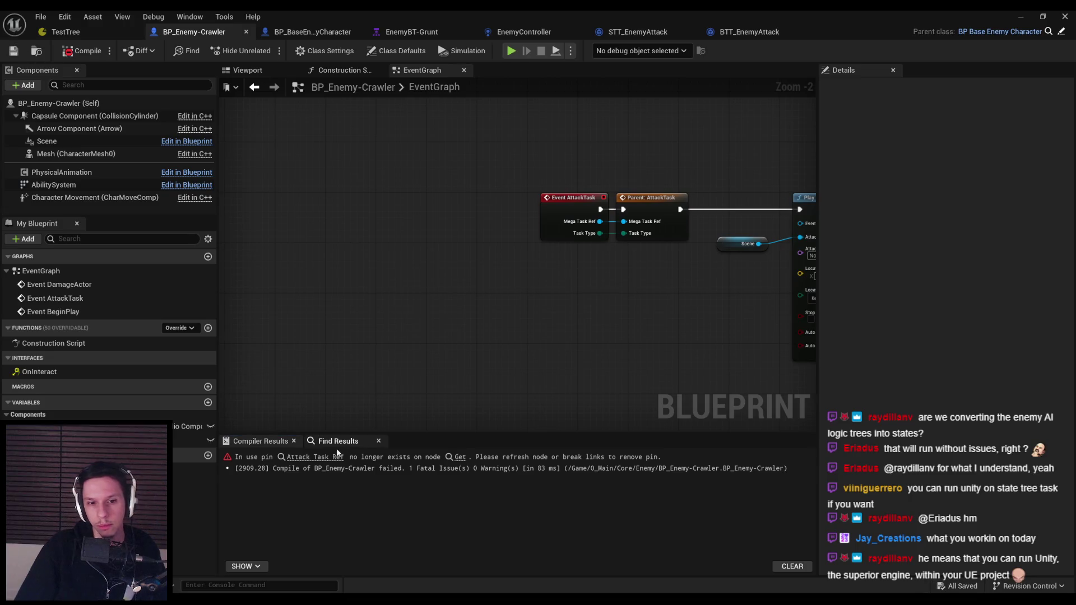
pyautogui.click(314, 457)
pyautogui.click(471, 276)
pyautogui.scroll(2, 488, 253)
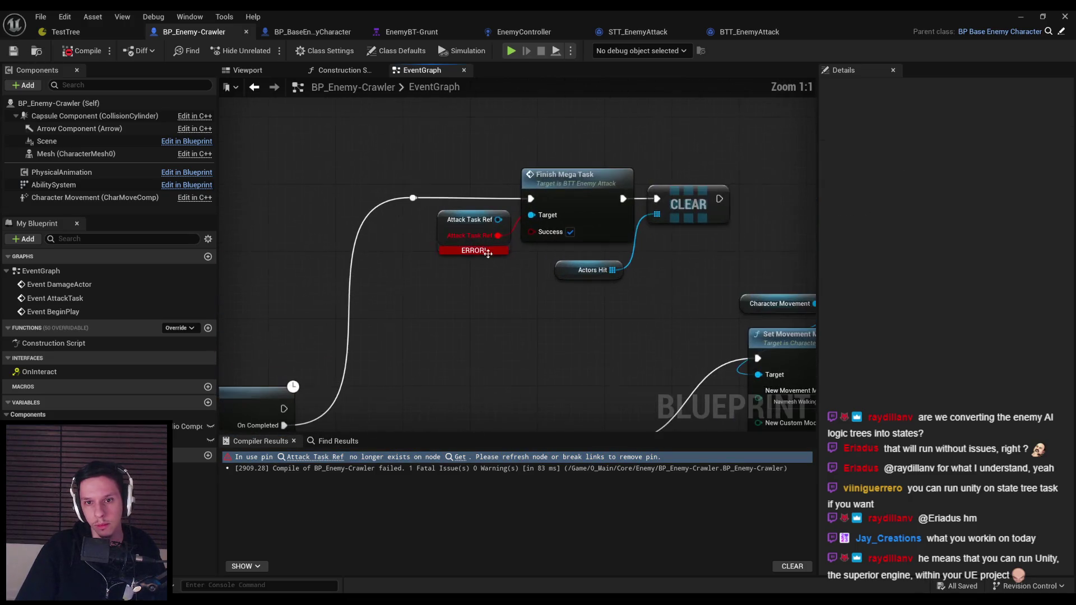
# Replace the old Finish Mega Task with a new one from Attack Task Ref, wired into CLEAR
pyautogui.moveTo(498, 220); pyautogui.dragTo(513, 265)
pyautogui.write('finis')
pyautogui.click(563, 320)
pyautogui.click(589, 200)
pyautogui.press('Delete')
pyautogui.moveTo(560, 268); pyautogui.dragTo(560, 175)
pyautogui.moveTo(413, 198); pyautogui.dragTo(587, 201)
pyautogui.moveTo(471, 219); pyautogui.dragTo(462, 235)
pyautogui.moveTo(623, 199); pyautogui.dragTo(657, 199)
pyautogui.moveTo(577, 277); pyautogui.dragTo(585, 269)
pyautogui.click(583, 323)
pyautogui.click(82, 50)
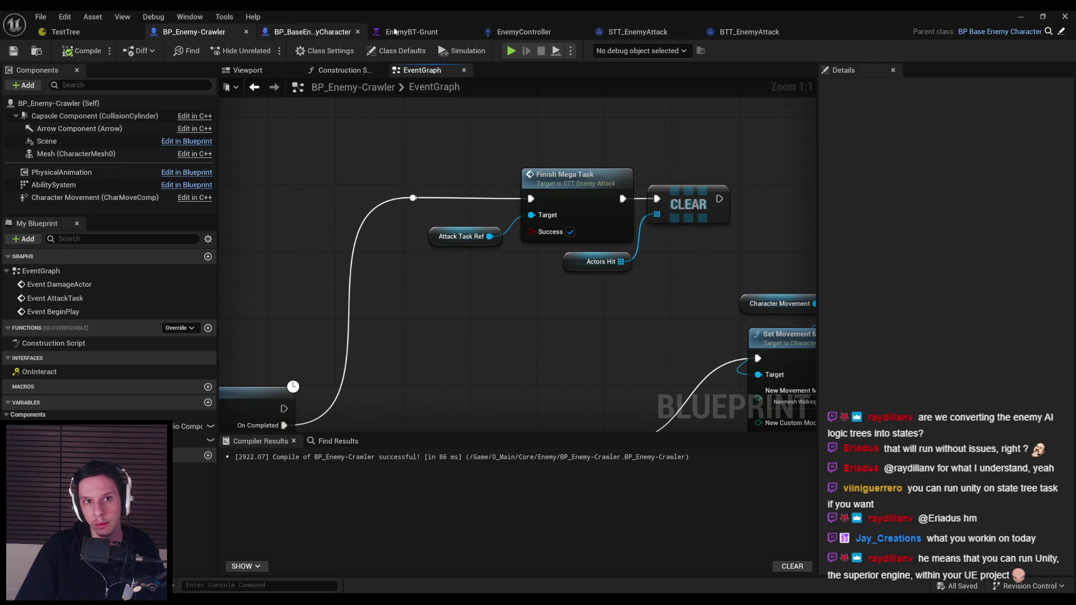
# Close EnemyBT-Grunt, compile BP_BaseEnemyCharacter, and minimize the blueprint editor
pyautogui.click(419, 33)
pyautogui.middleClick(419, 33)
pyautogui.click(190, 32)
pyautogui.click(312, 32)
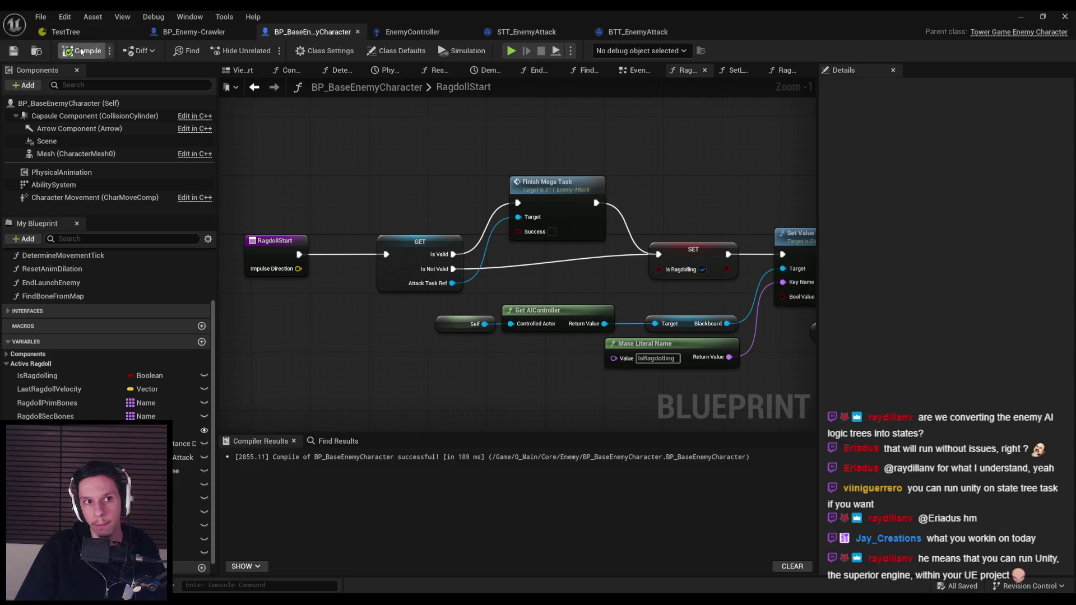
pyautogui.click(193, 32)
pyautogui.click(1021, 16)
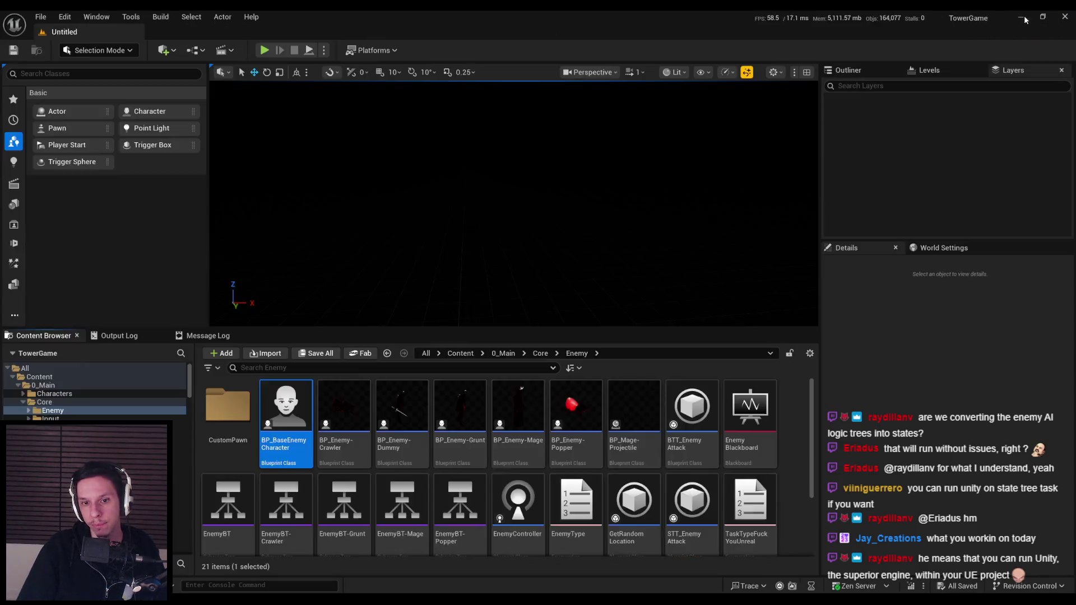
# Open BP_Enemy-Grunt and go to the first compile error's Attack Task Ref node
pyautogui.click(459, 445)
pyautogui.doubleClick(460, 445)
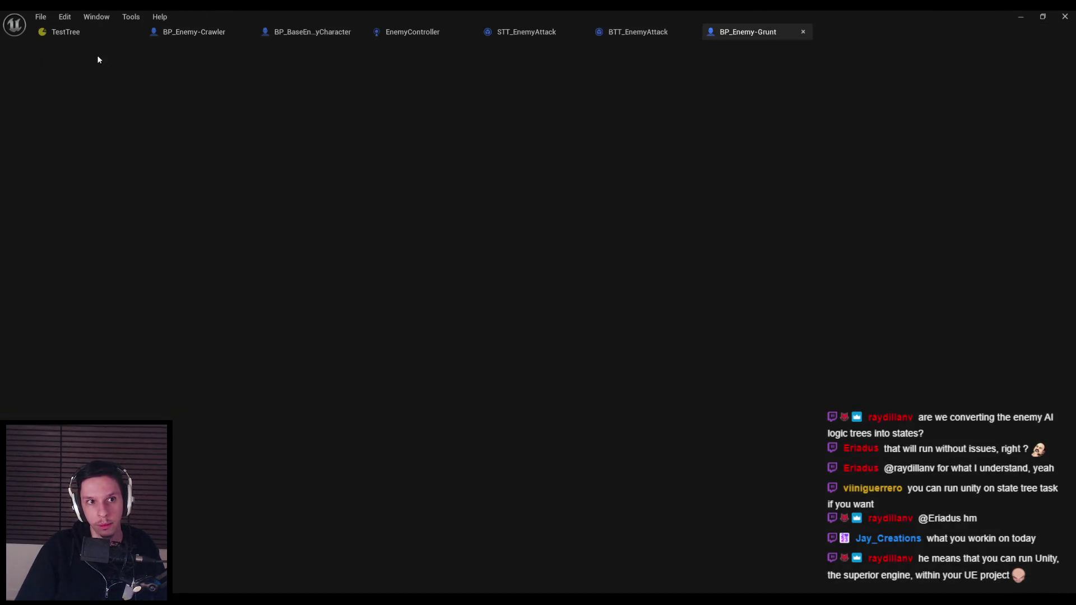
pyautogui.click(306, 458)
pyautogui.click(306, 464)
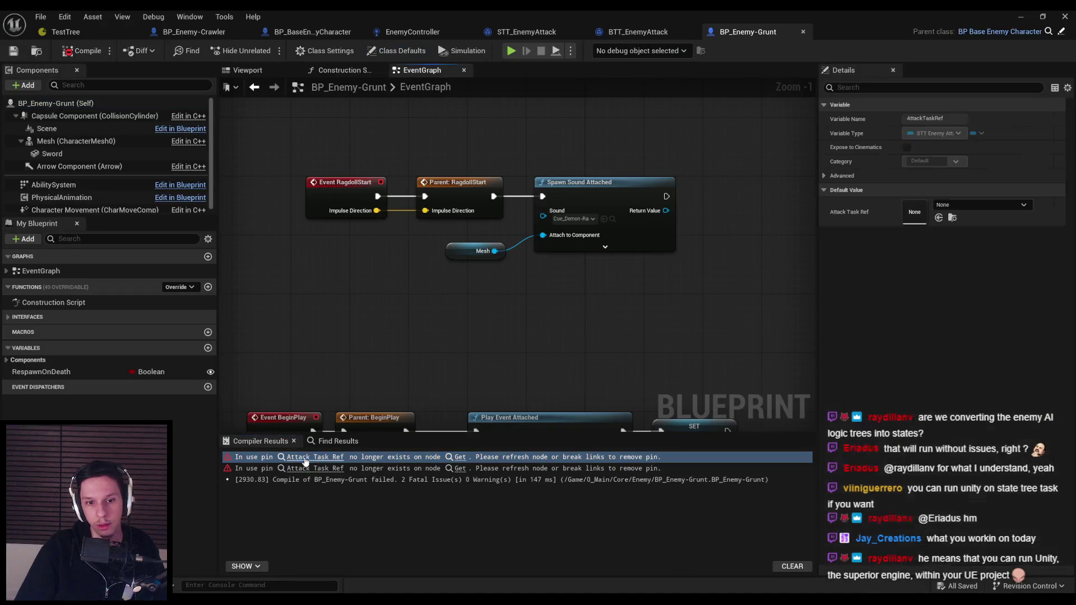
# Feed Attack Task Ref into a new STT Finish Mega Task wired from Play, deleting the old BTT node
pyautogui.keyDown('alt'); pyautogui.click(516, 304); pyautogui.keyUp('alt')
pyautogui.moveTo(495, 292); pyautogui.dragTo(532, 356)
pyautogui.write('finish')
pyautogui.press('Return')
pyautogui.moveTo(401, 271)
pyautogui.mouseDown()
pyautogui.moveTo(536, 380)
pyautogui.moveTo(591, 262)
pyautogui.mouseUp()
pyautogui.click(583, 250)
pyautogui.press('Delete')
pyautogui.moveTo(591, 382); pyautogui.dragTo(442, 280)
# Fix the second error: enable Success, delete leftover erroring nodes, and align the STT node with Play
pyautogui.hotkey('alt', 'Left')
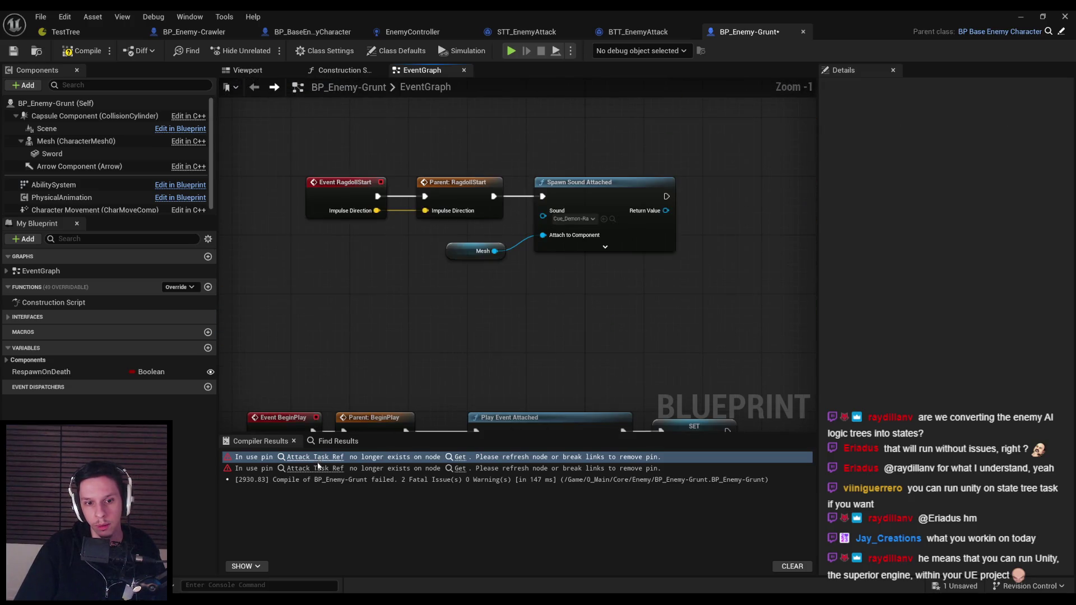
pyautogui.click(317, 467)
pyautogui.click(640, 328)
pyautogui.press('Delete')
pyautogui.moveTo(594, 300)
pyautogui.mouseDown()
pyautogui.moveTo(535, 242)
pyautogui.moveTo(426, 232)
pyautogui.mouseUp()
pyautogui.press('q')
# Recompile BP_Enemy-Grunt until it compiles with no errors
pyautogui.click(570, 320)
pyautogui.click(80, 52)
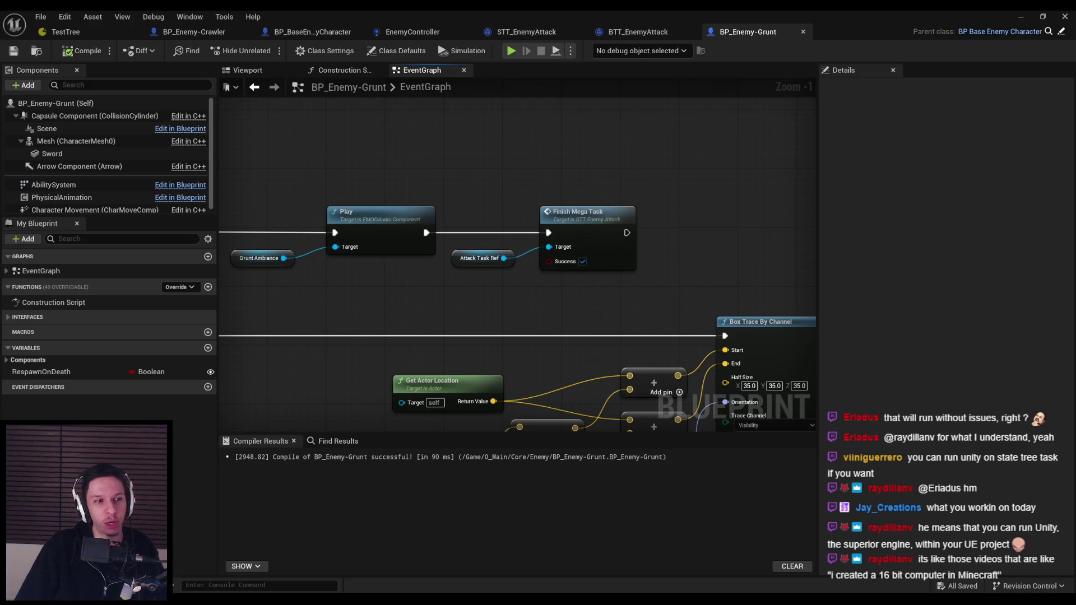
pyautogui.moveTo(491, 222); pyautogui.dragTo(618, 323)
pyautogui.click(518, 208)
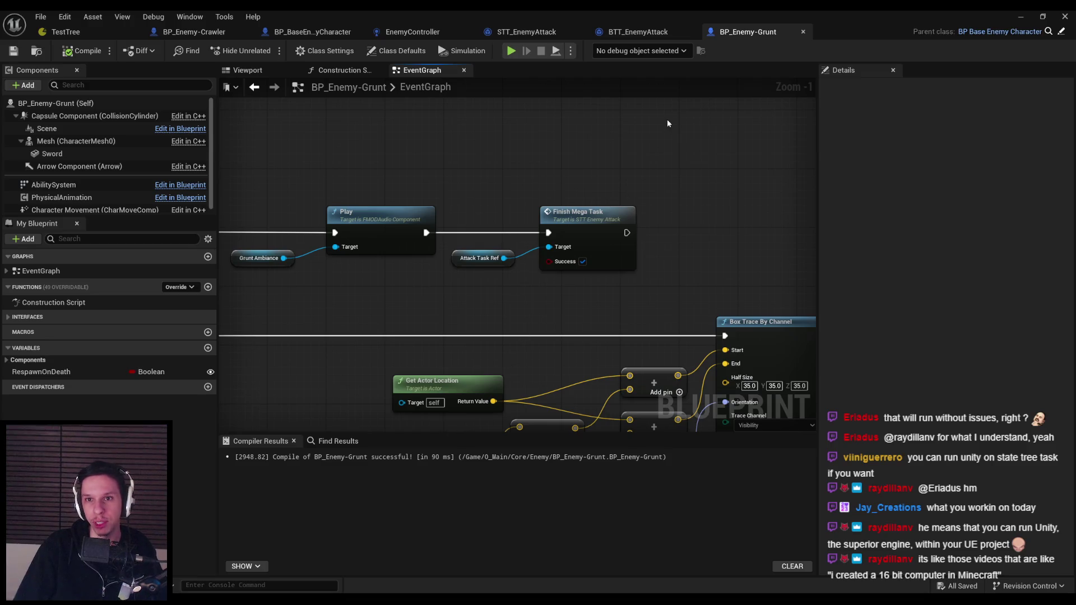
pyautogui.click(86, 29)
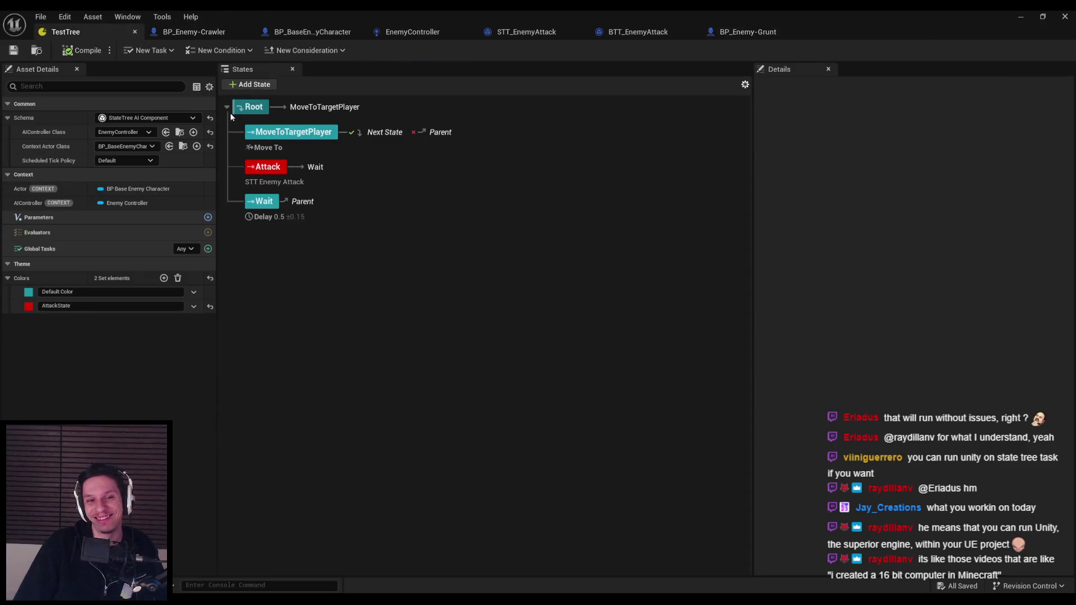
# Minimize the blueprint and load DevTestLevel from File > Recent Levels
pyautogui.click(738, 33)
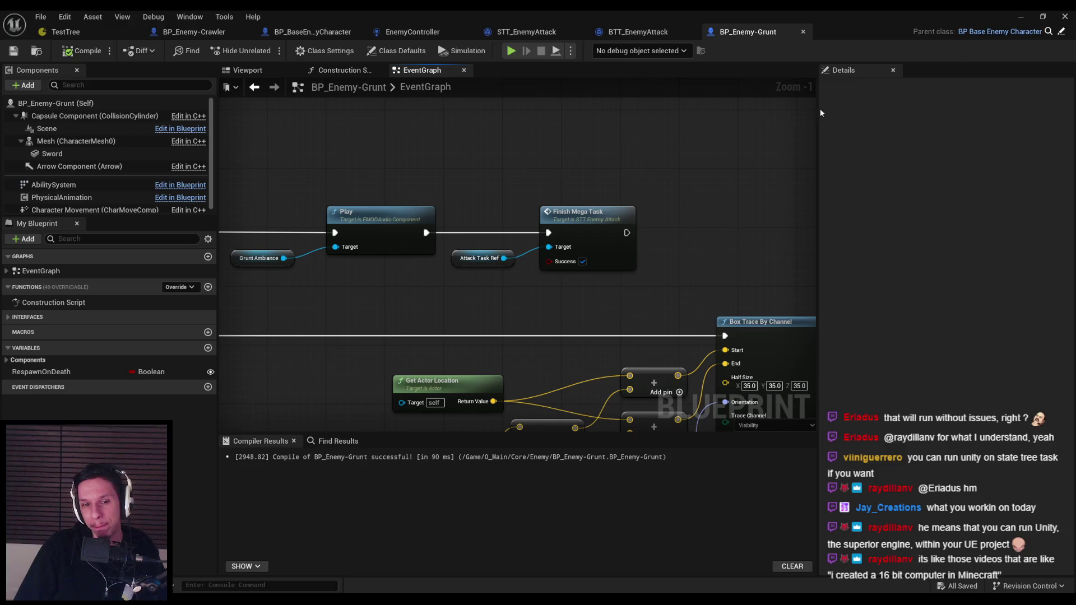
pyautogui.click(1021, 17)
pyautogui.click(42, 16)
pyautogui.moveTo(79, 82)
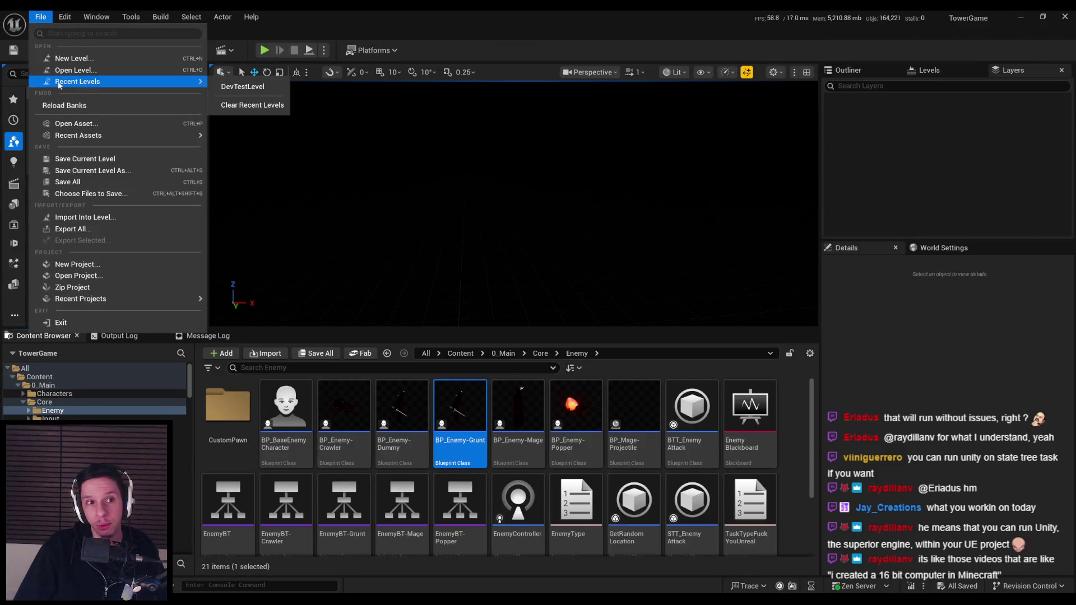
pyautogui.click(247, 88)
# Play in Editor despite compile errors, walk toward the gathered enemies, then stop the session
pyautogui.click(264, 51)
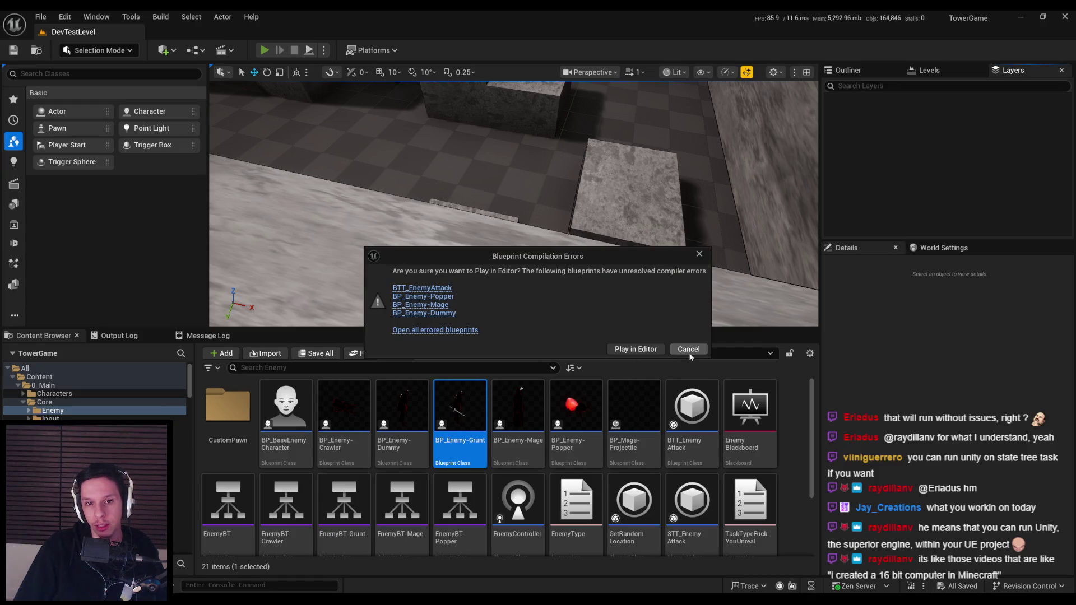
pyautogui.click(636, 349)
pyautogui.press('F11')
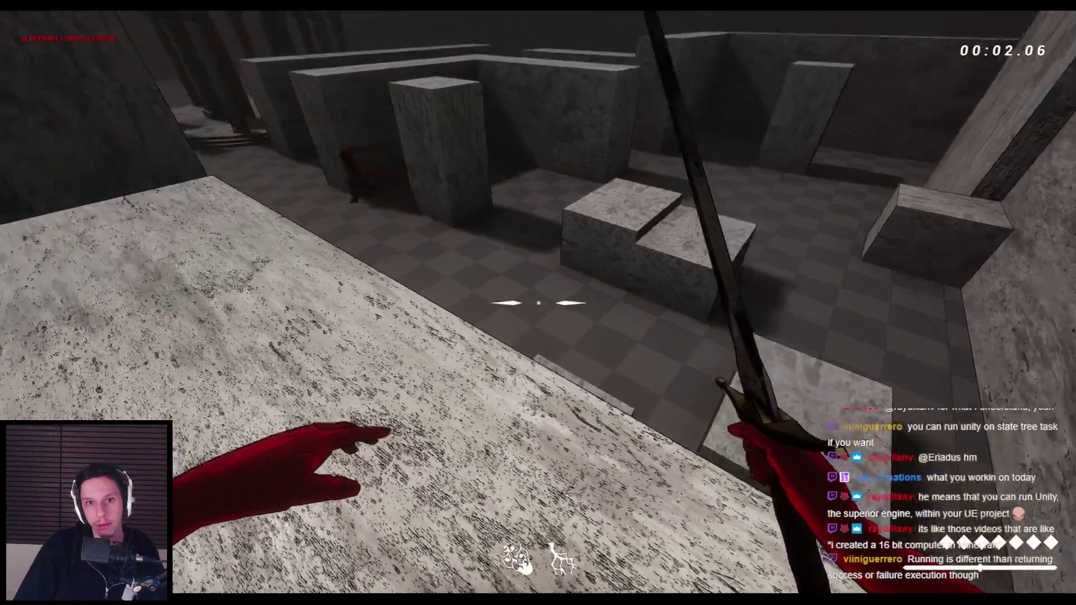
pyautogui.press('w')
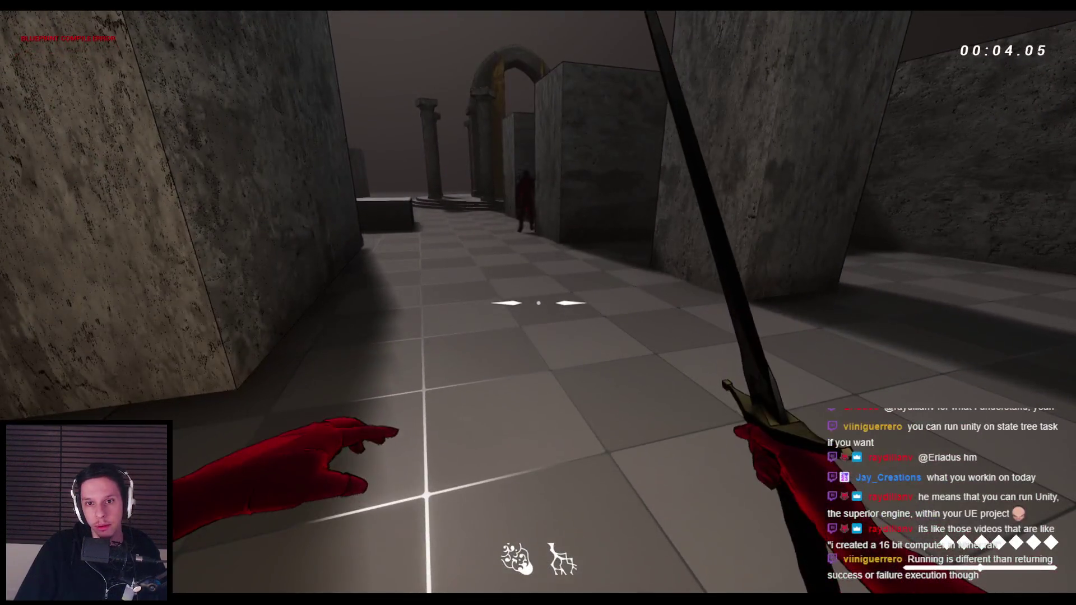
pyautogui.press('e')
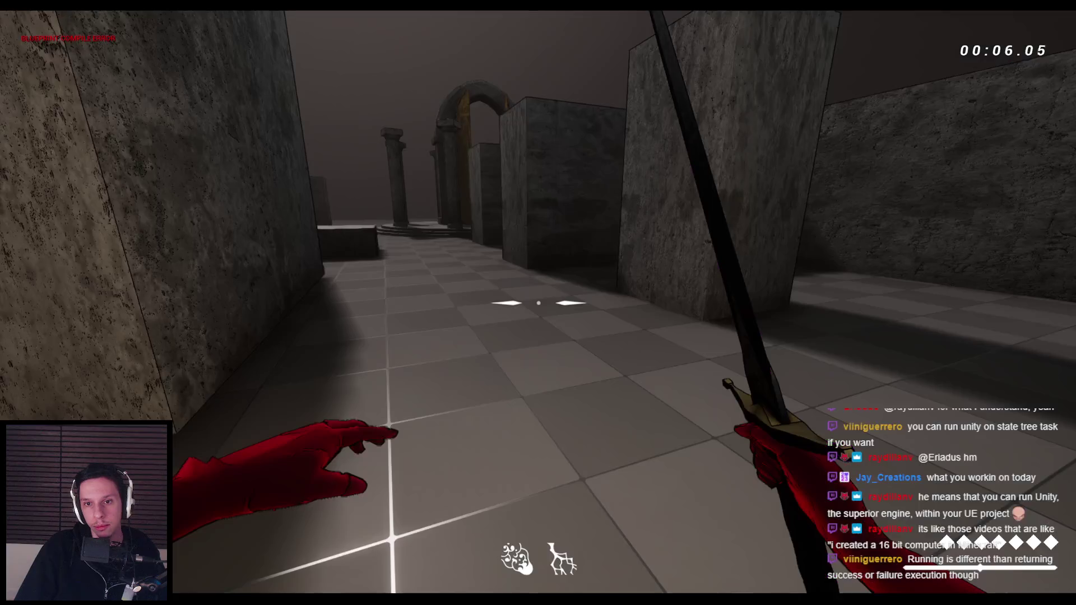
pyautogui.press('w')
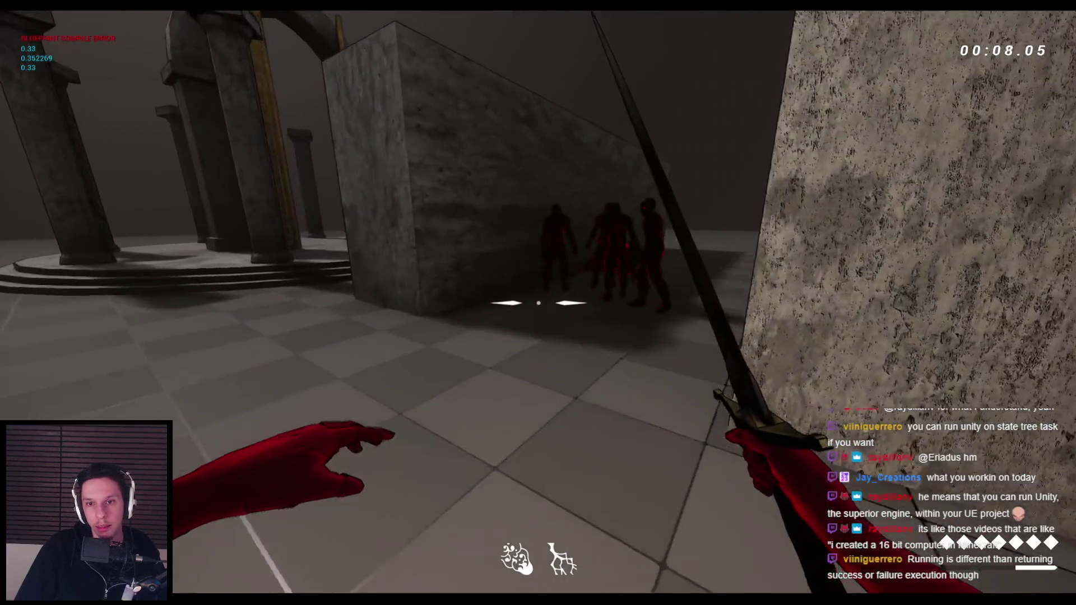
pyautogui.press('Escape')
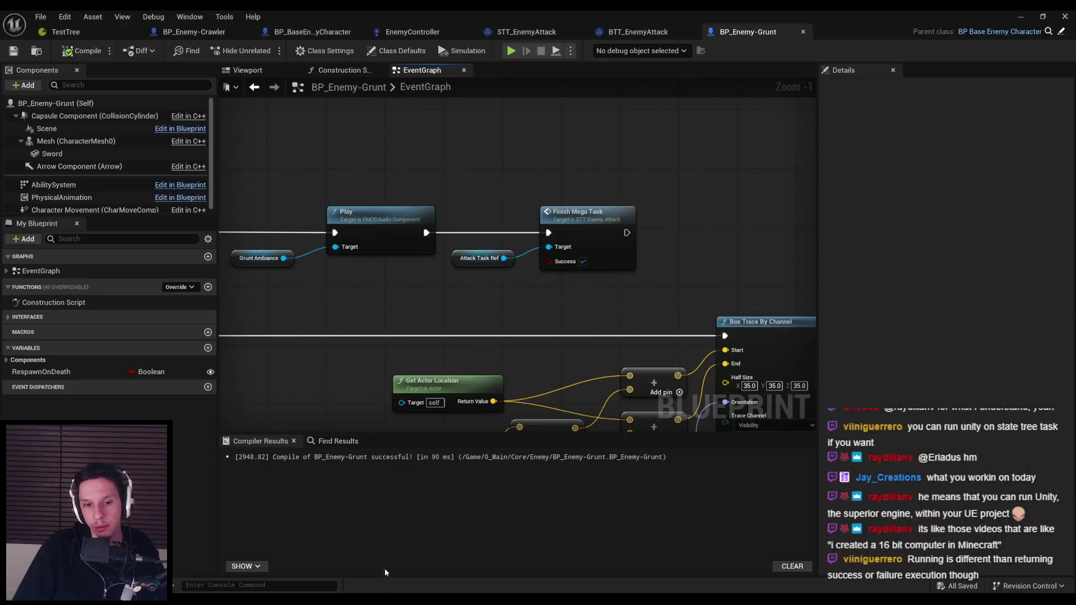
# Expand MoveToTargetPlayer's Move To task details in TestTree, then go to the EnemyController blueprint
pyautogui.click(102, 26)
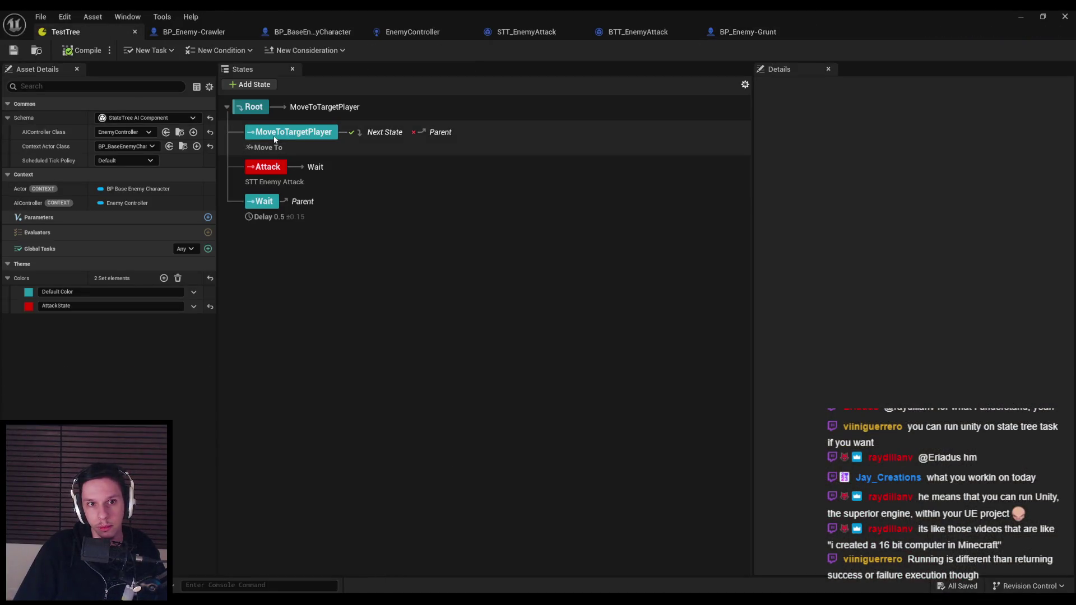
pyautogui.click(289, 133)
pyautogui.click(760, 367)
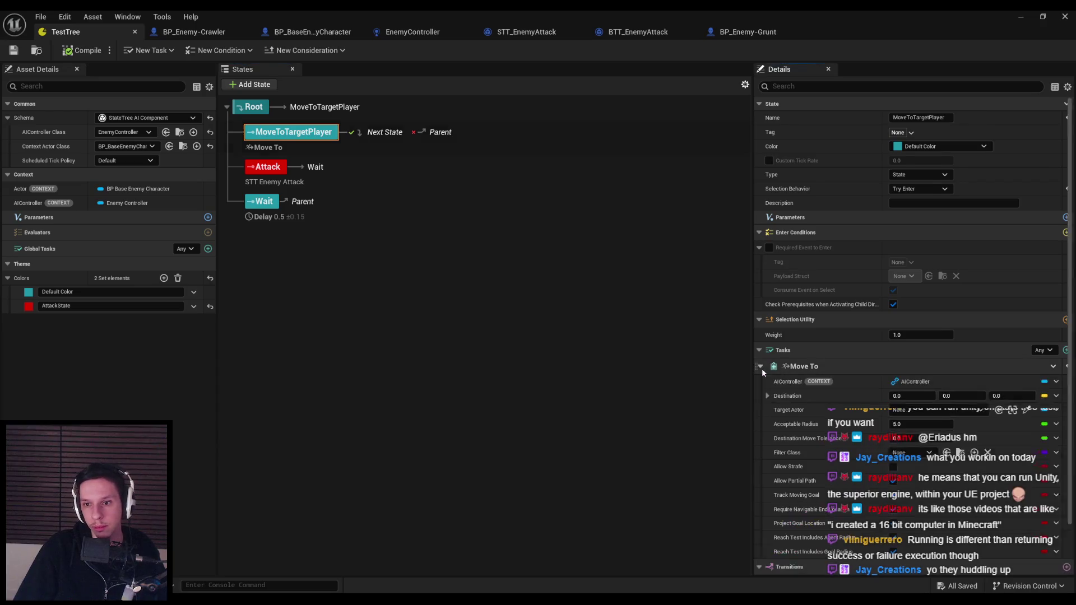
pyautogui.scroll(-1, 795, 410)
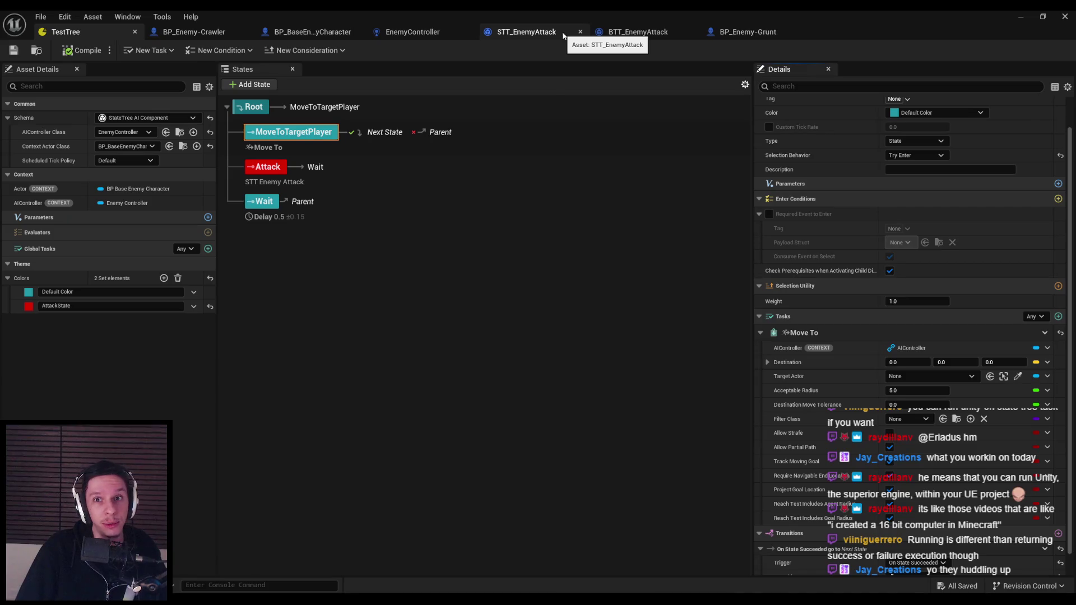
pyautogui.click(437, 34)
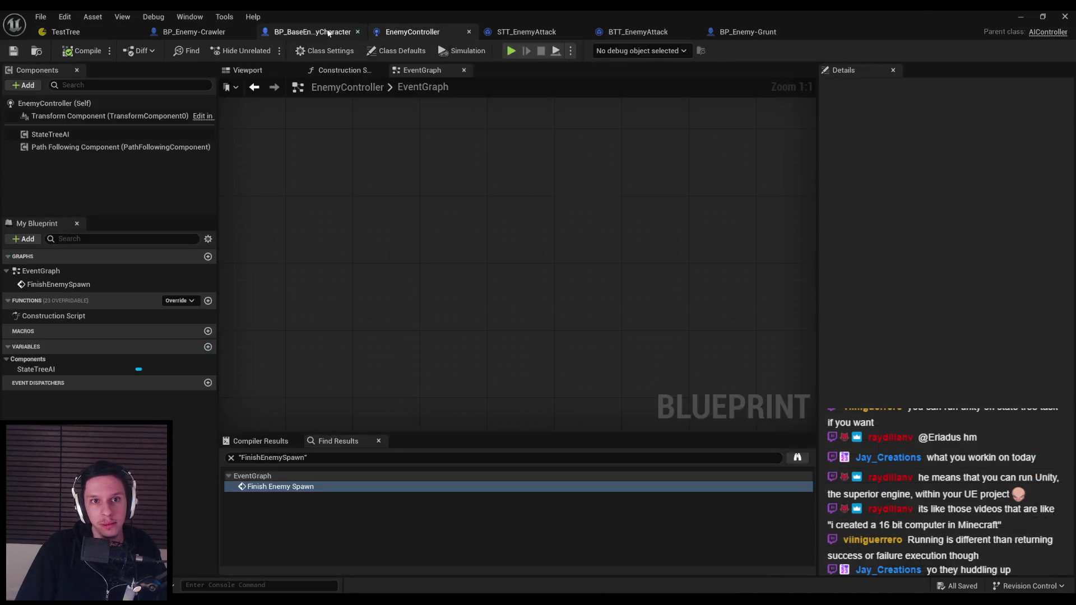
# Locate the Finish Enemy Spawn call in BP_BaseEnemyCharacter's EventGraph
pyautogui.click(314, 32)
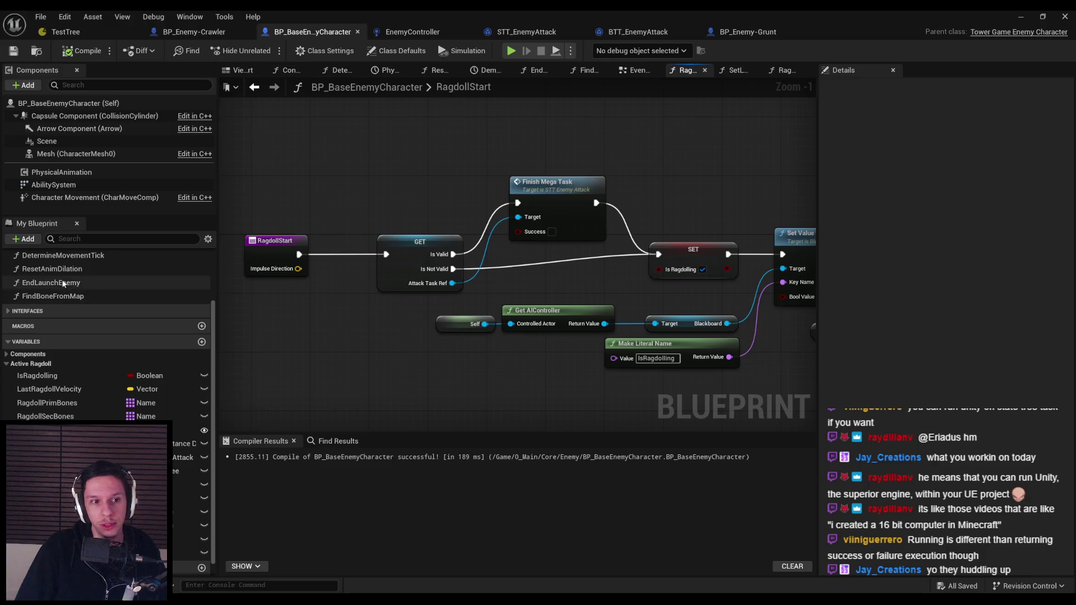
pyautogui.scroll(3, 51, 280)
pyautogui.doubleClick(43, 275)
pyautogui.scroll(5, 386, 224)
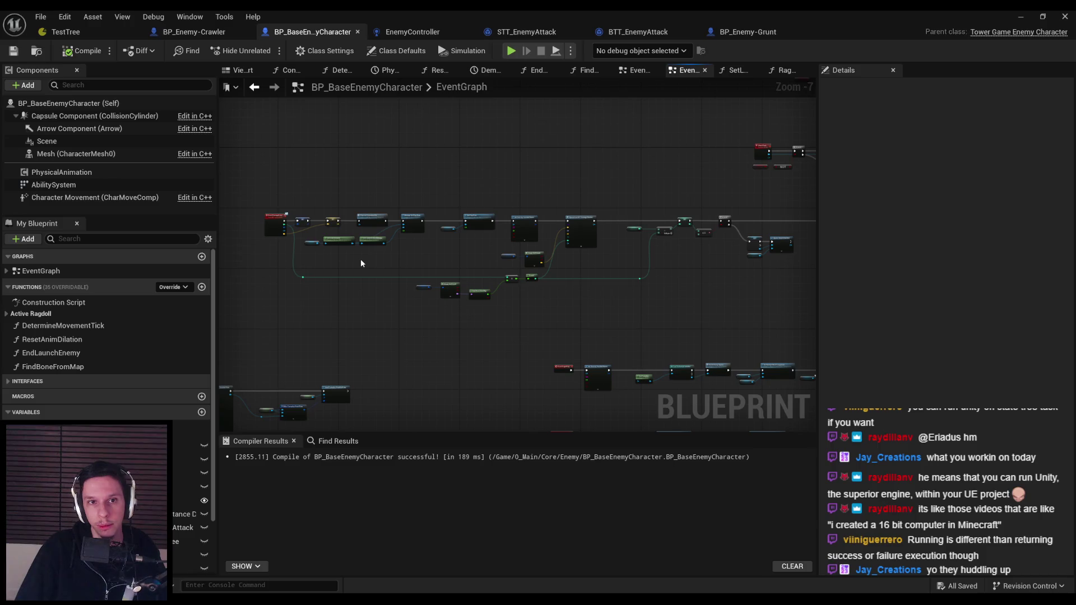
pyautogui.scroll(-1, 360, 264)
pyautogui.moveTo(361, 261); pyautogui.dragTo(587, 231)
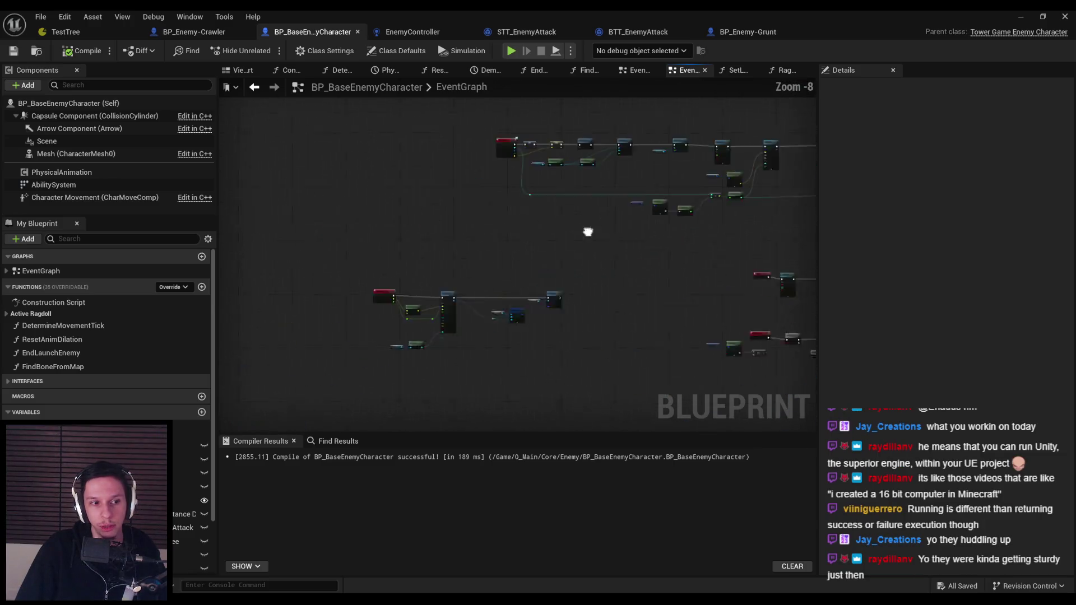
pyautogui.scroll(6, 493, 272)
pyautogui.scroll(-8, 512, 274)
pyautogui.scroll(1, 376, 295)
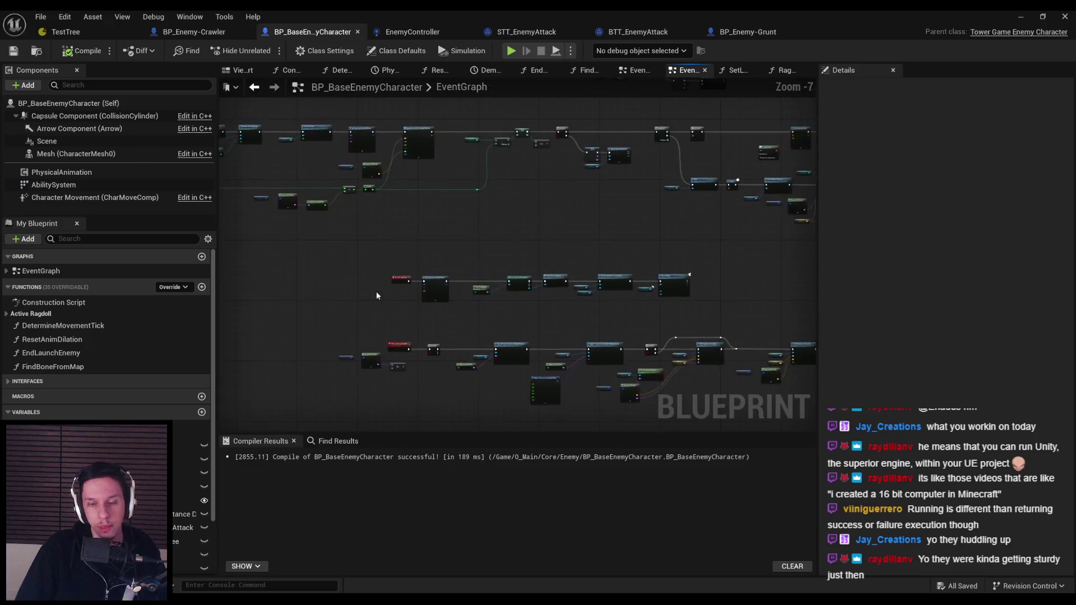
pyautogui.scroll(5, 377, 295)
pyautogui.moveTo(521, 243); pyautogui.dragTo(467, 310)
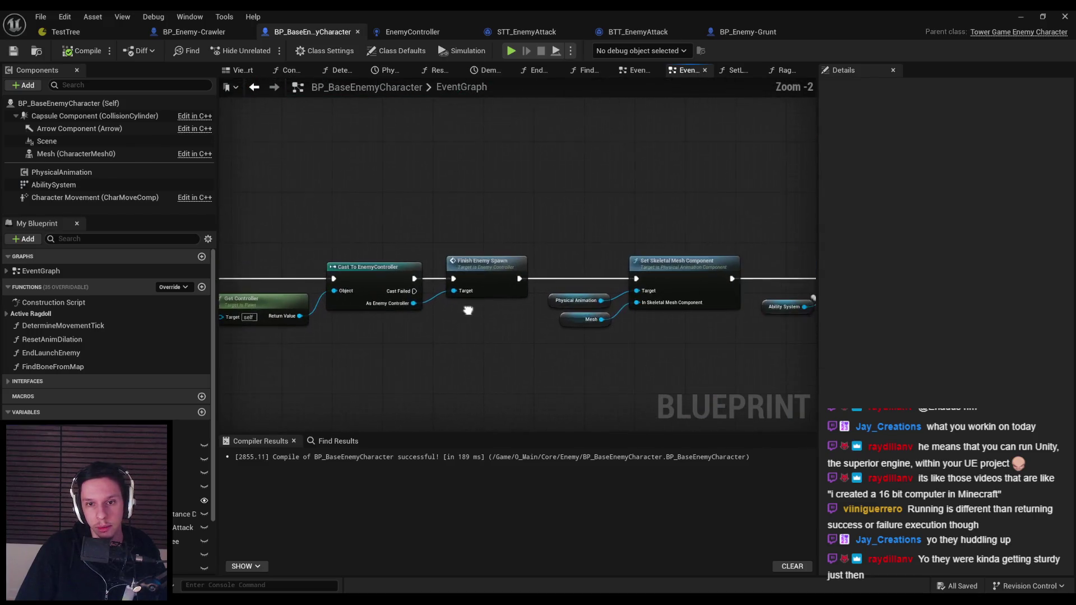
# Jump to the FinishEnemySpawn event in EnemyController, nudge it right, and save
pyautogui.doubleClick(485, 262)
pyautogui.click(536, 319)
pyautogui.moveTo(516, 277); pyautogui.dragTo(538, 274)
pyautogui.scroll(-1, 392, 269)
pyautogui.click(14, 51)
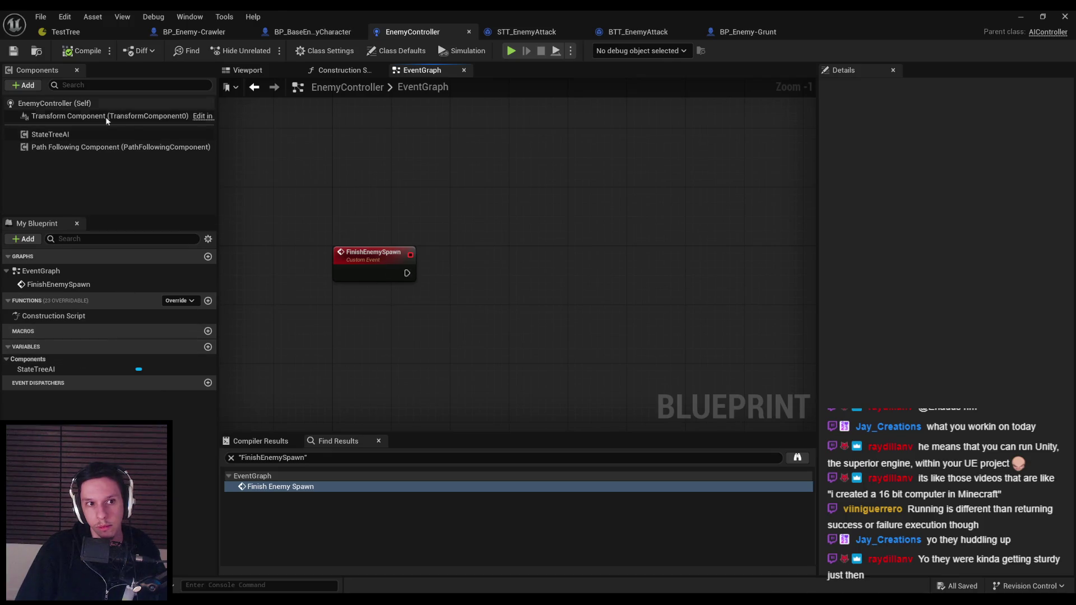
# Try a StateTreeAI getter with Get State Tree Run Status, then remove both nodes
pyautogui.click(85, 136)
pyautogui.moveTo(86, 136)
pyautogui.mouseDown()
pyautogui.moveTo(176, 204)
pyautogui.moveTo(387, 323)
pyautogui.moveTo(428, 317)
pyautogui.mouseUp()
pyautogui.write('get state')
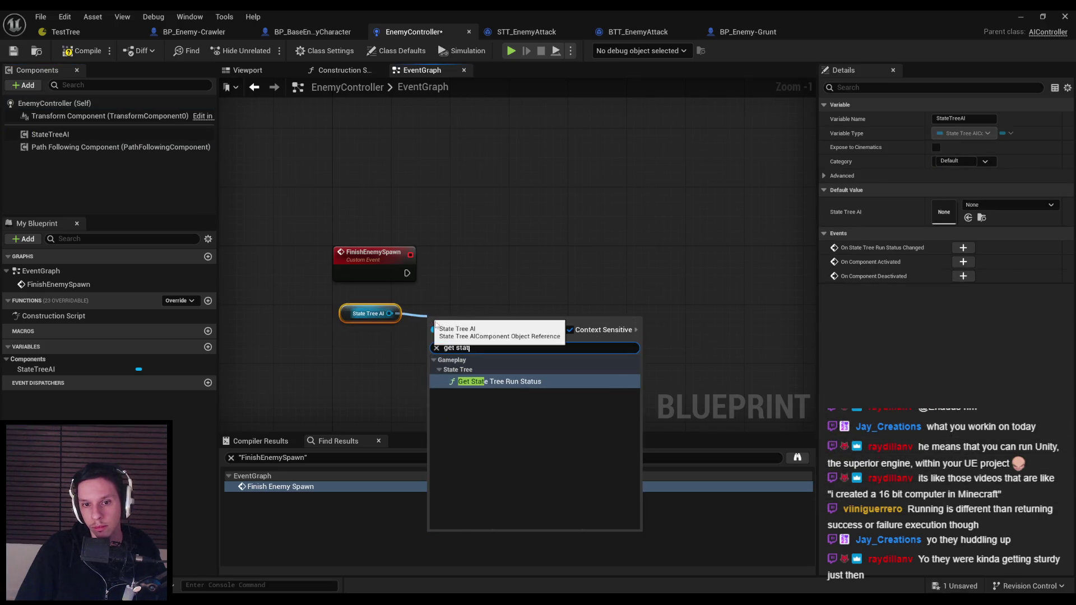
pyautogui.click(489, 382)
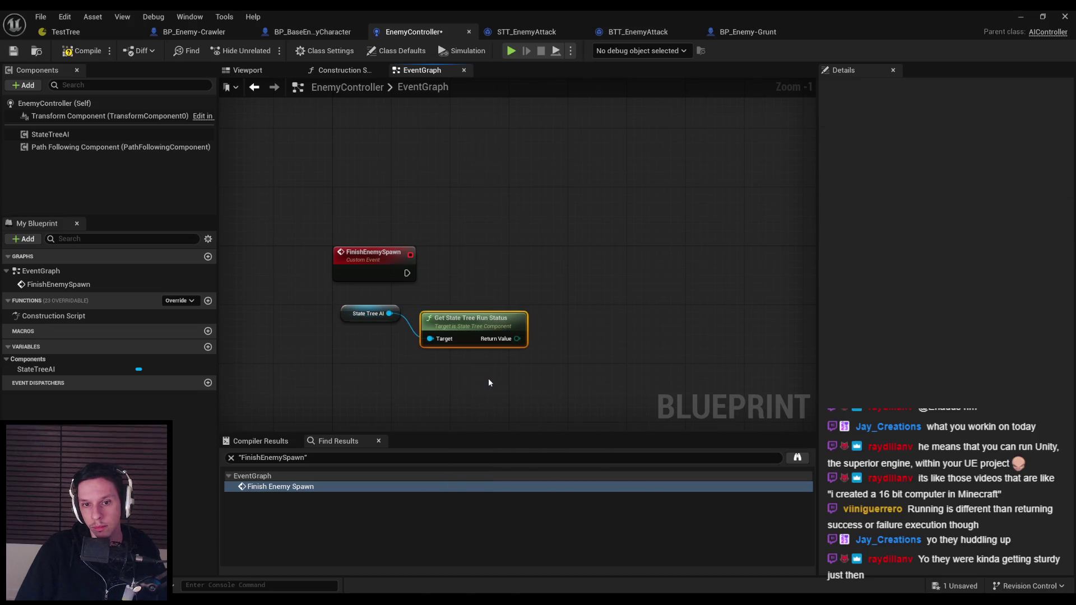
pyautogui.hotkey('ctrl', 'z')
pyautogui.moveTo(389, 313); pyautogui.dragTo(434, 317)
pyautogui.write('state tree')
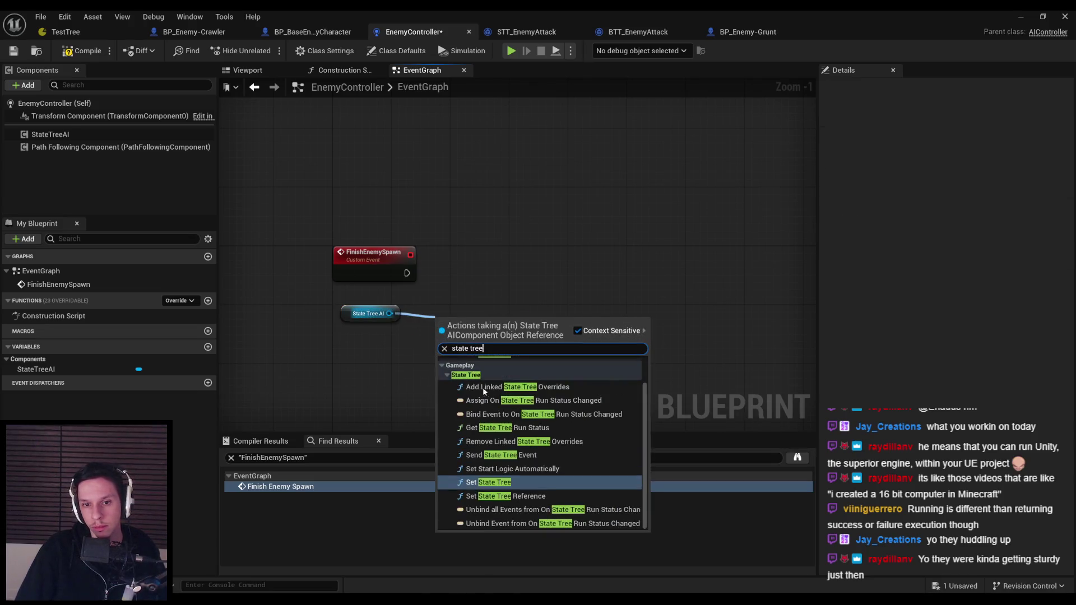
pyautogui.scroll(1, 494, 459)
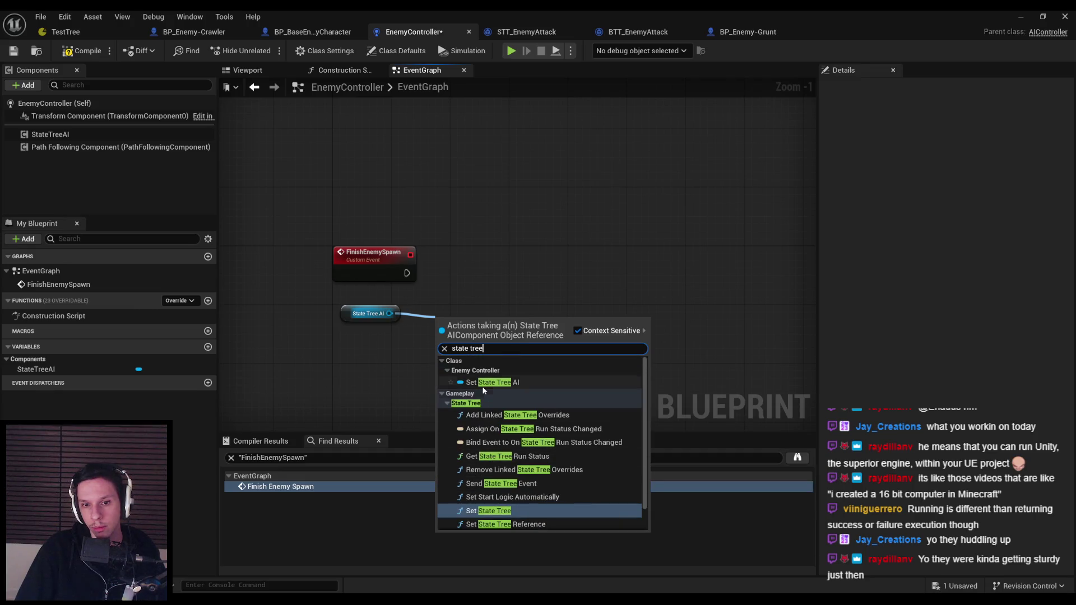
pyautogui.press('Escape')
pyautogui.click(368, 314)
pyautogui.press('Delete')
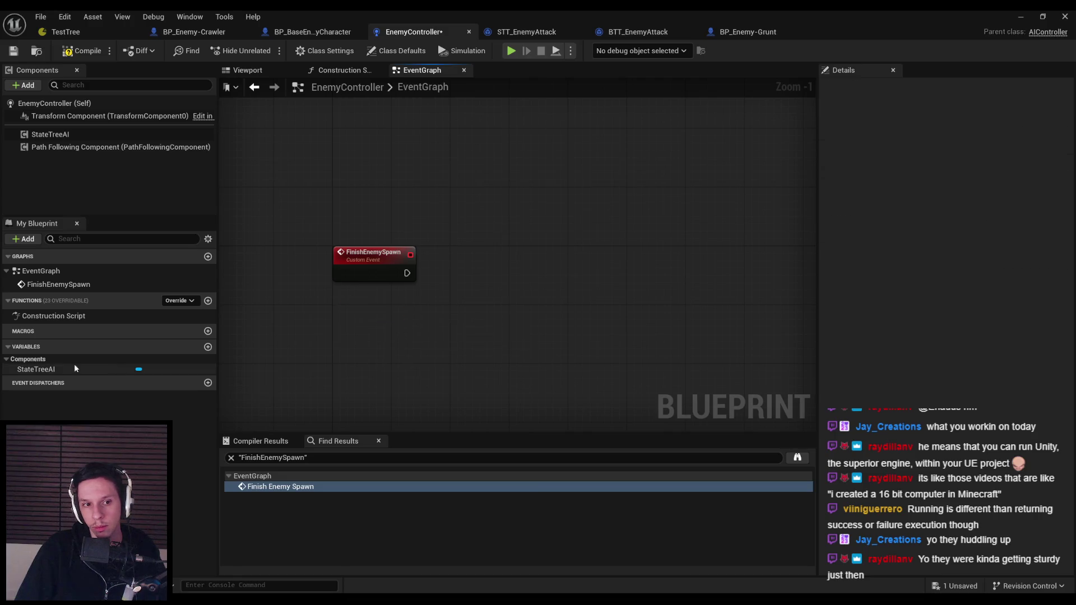
# Compile the EnemyController blueprint and save all changes
pyautogui.click(58, 369)
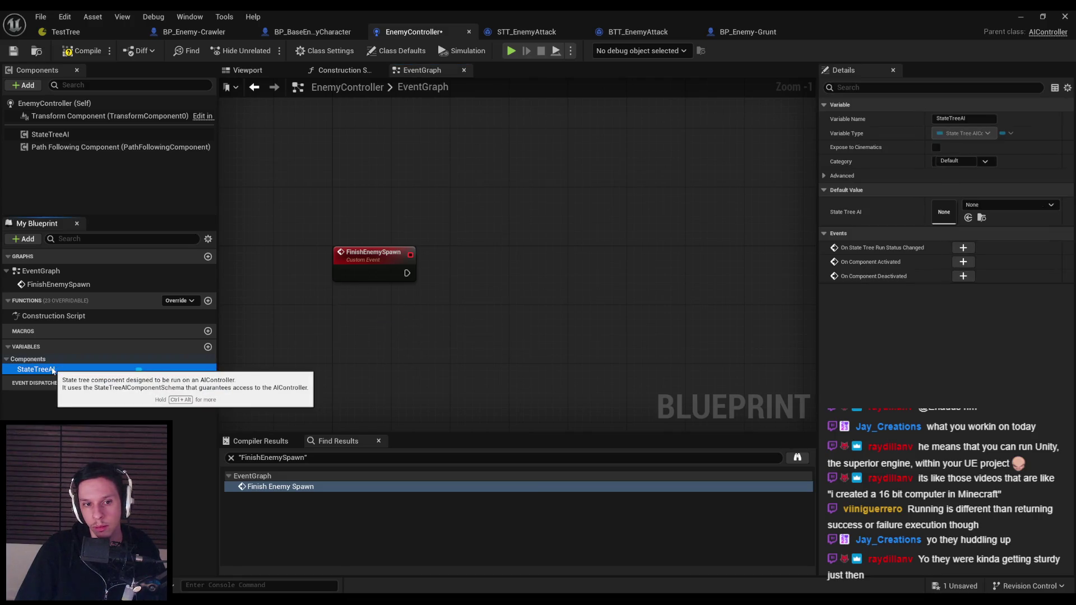
pyautogui.click(82, 50)
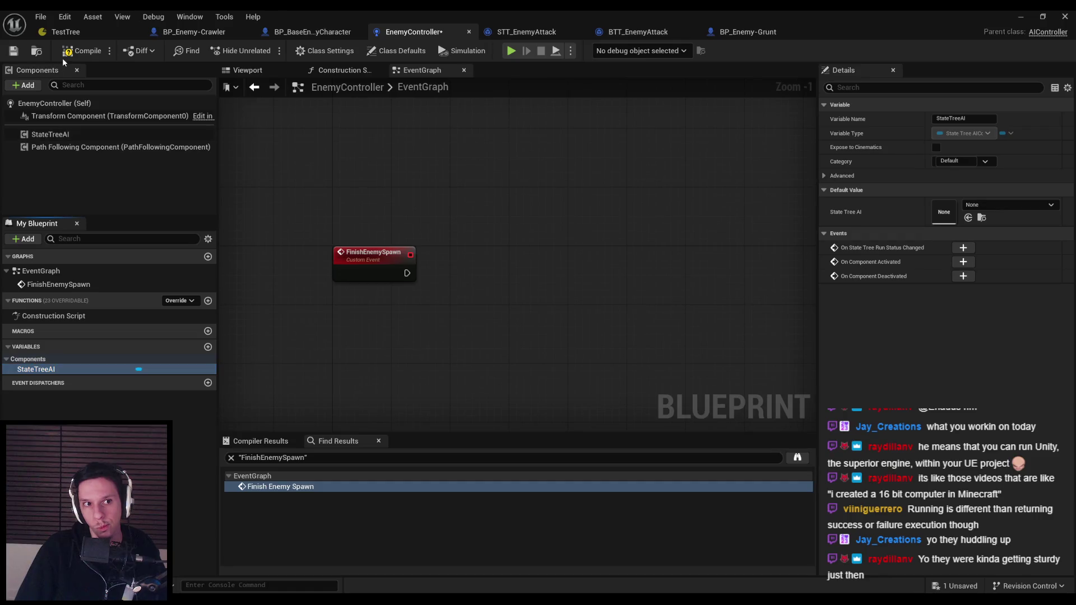
pyautogui.click(17, 51)
pyautogui.click(66, 34)
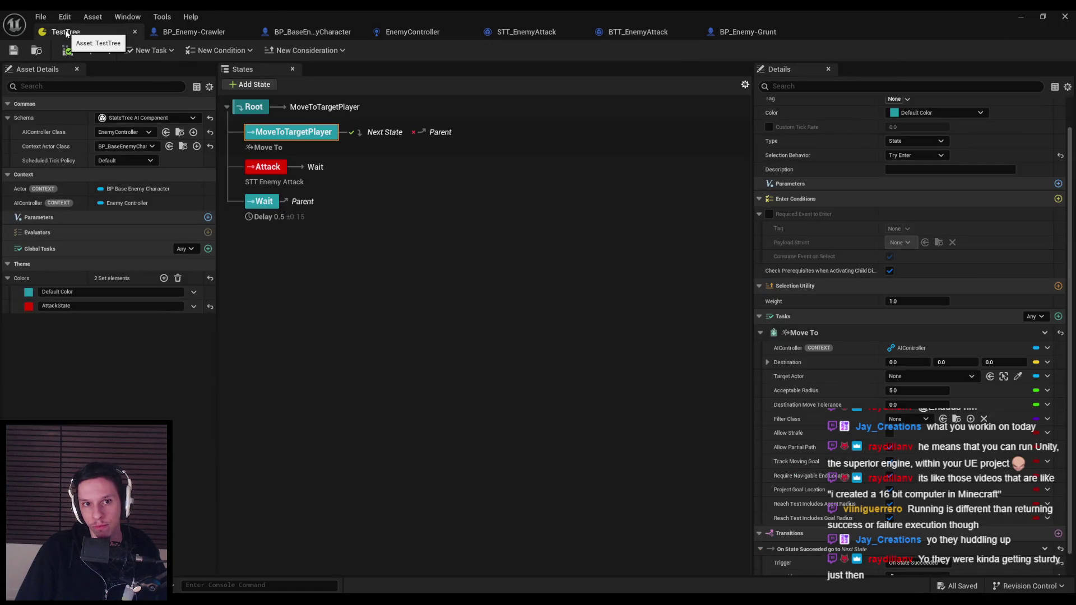
pyautogui.click(1047, 376)
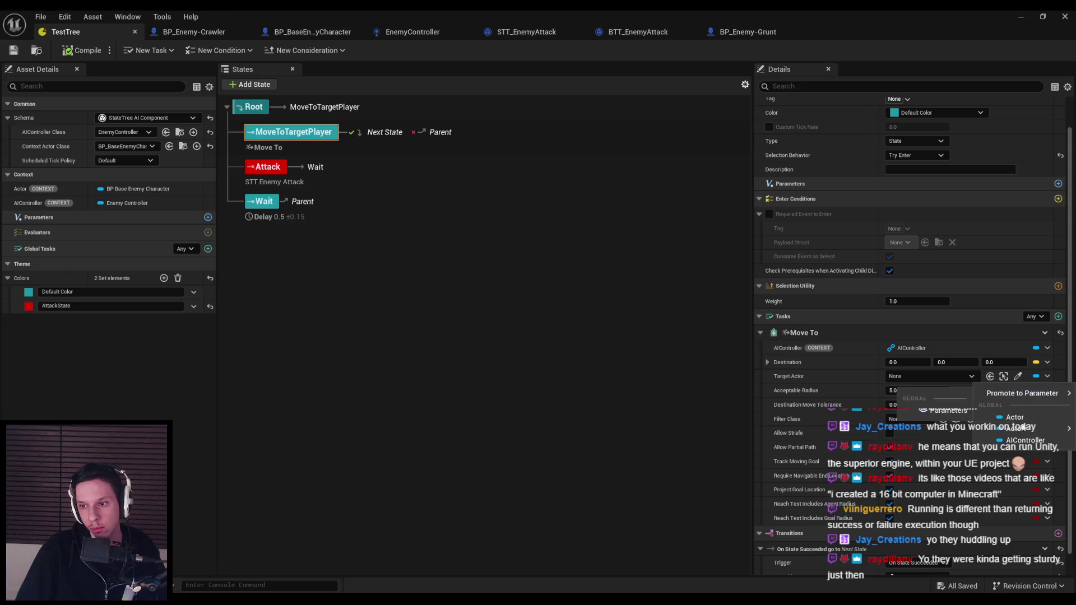
pyautogui.click(492, 349)
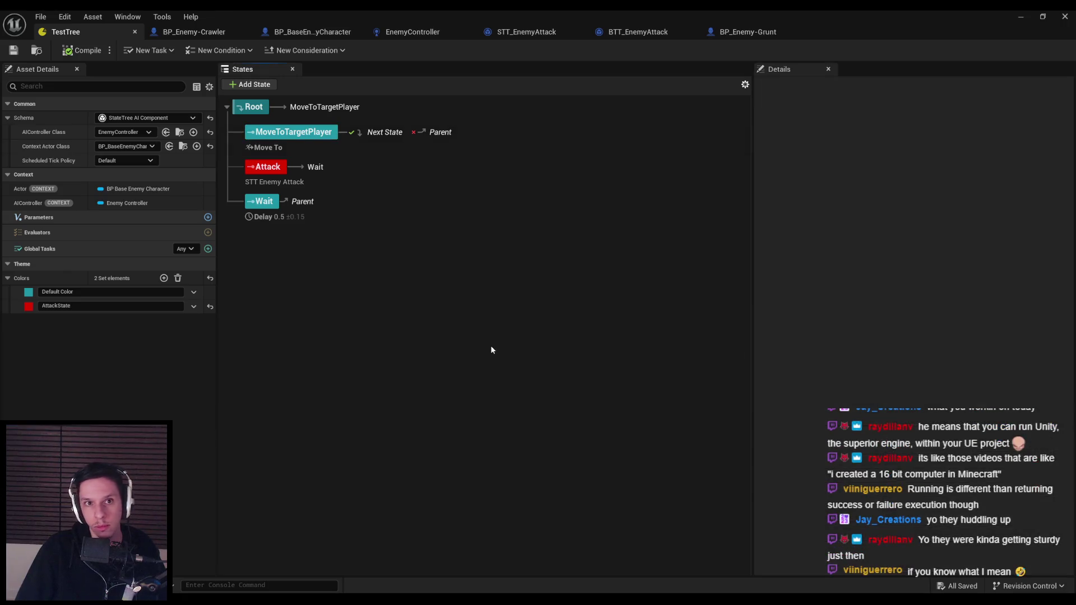
pyautogui.click(314, 32)
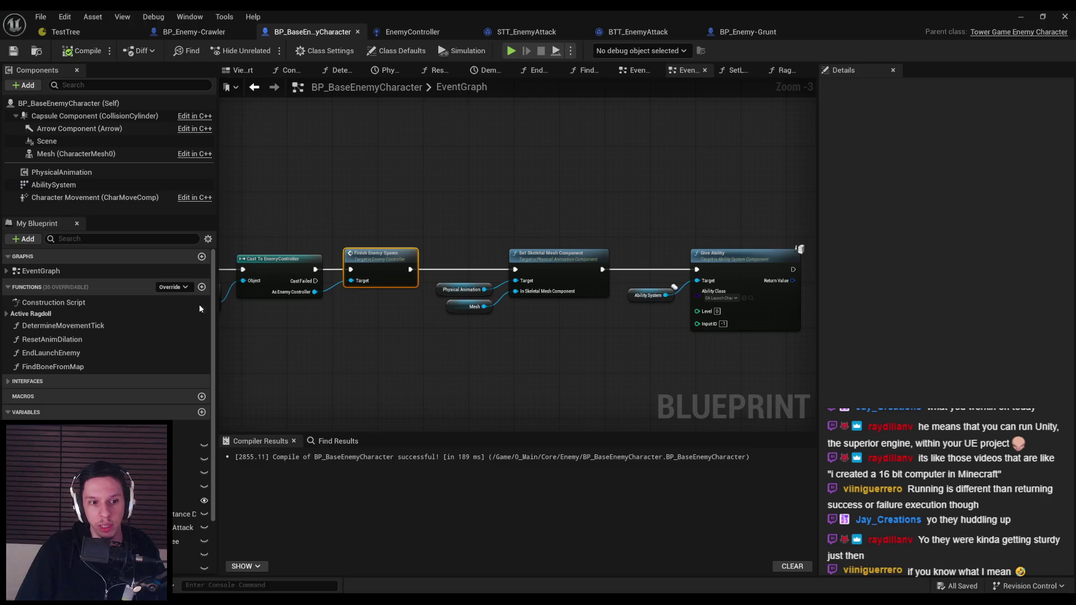
pyautogui.scroll(-2, 196, 399)
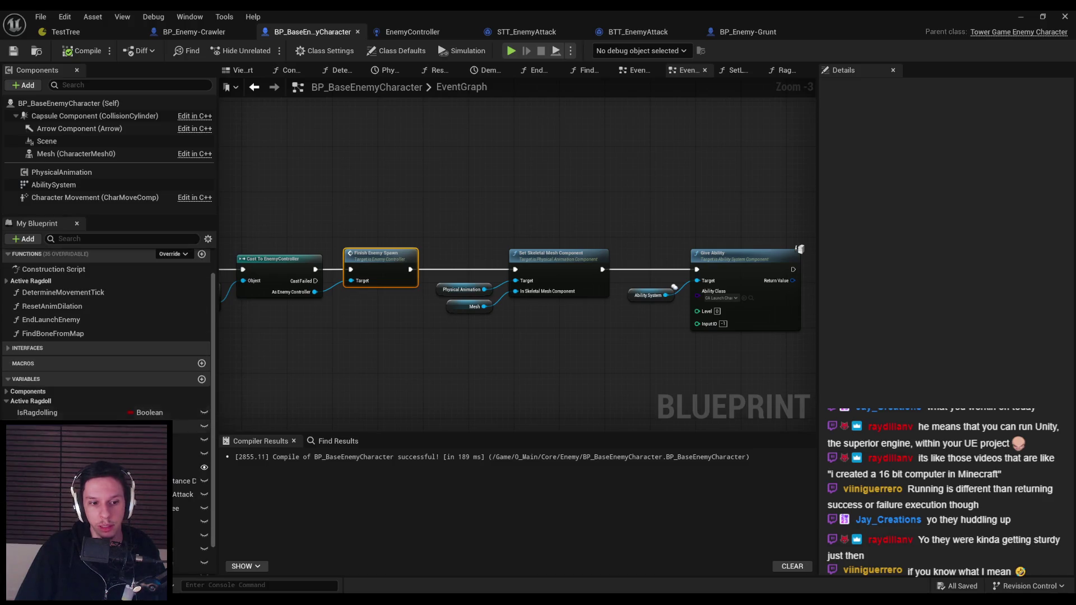
pyautogui.scroll(-2, 106, 336)
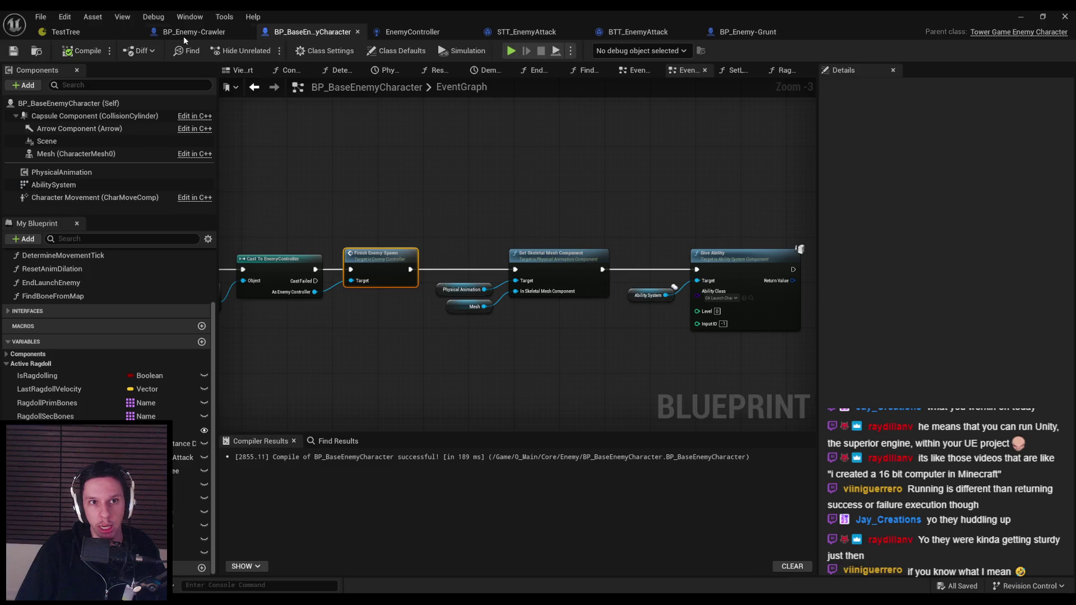
pyautogui.click(107, 32)
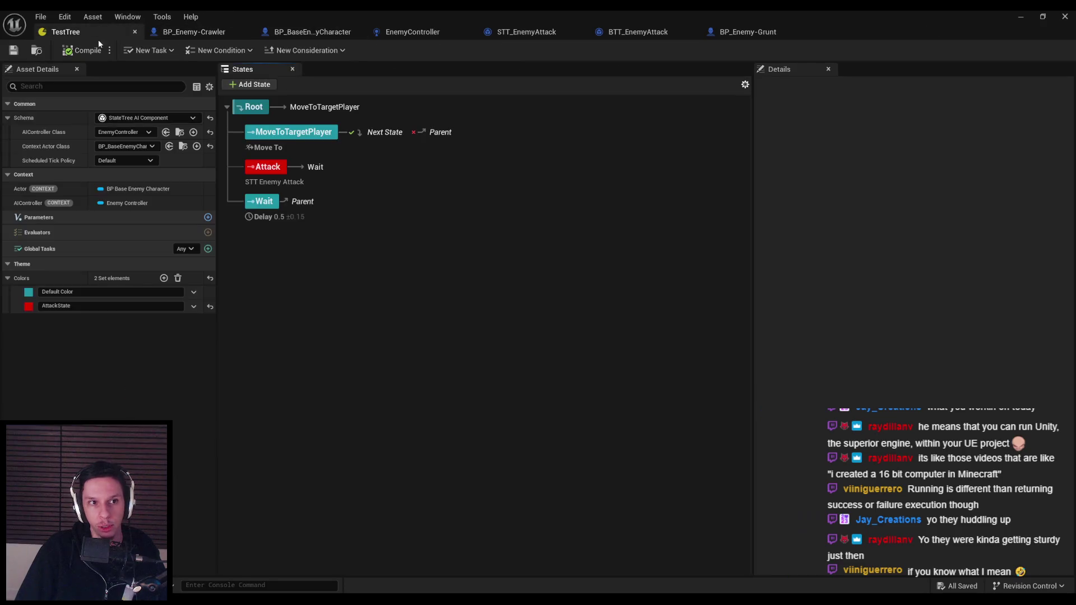
# Add a new TestTree parameter of type Actor object reference
pyautogui.click(207, 217)
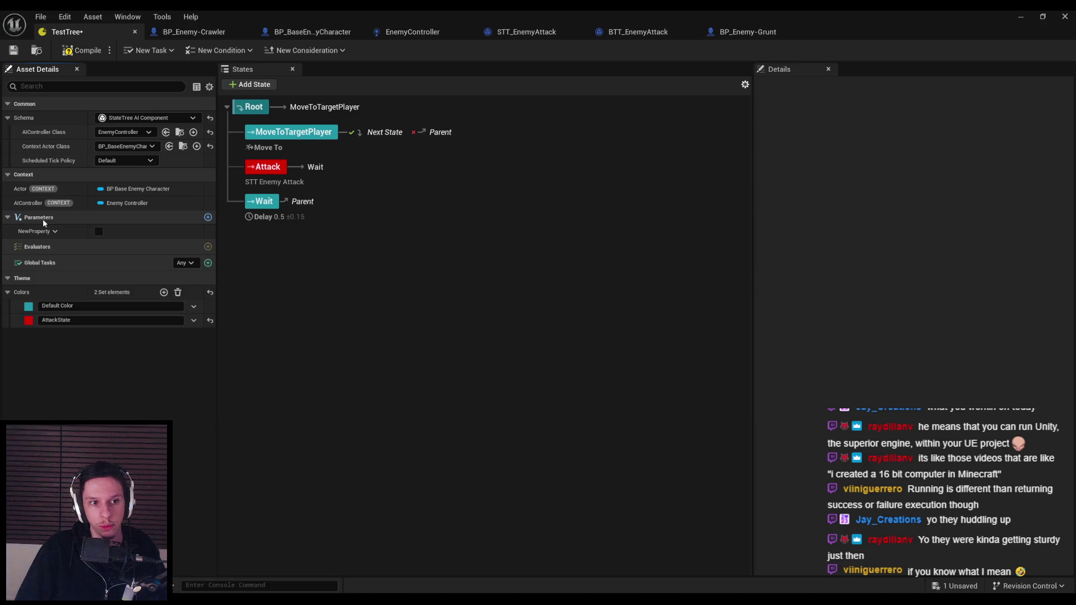
pyautogui.click(47, 233)
pyautogui.click(54, 251)
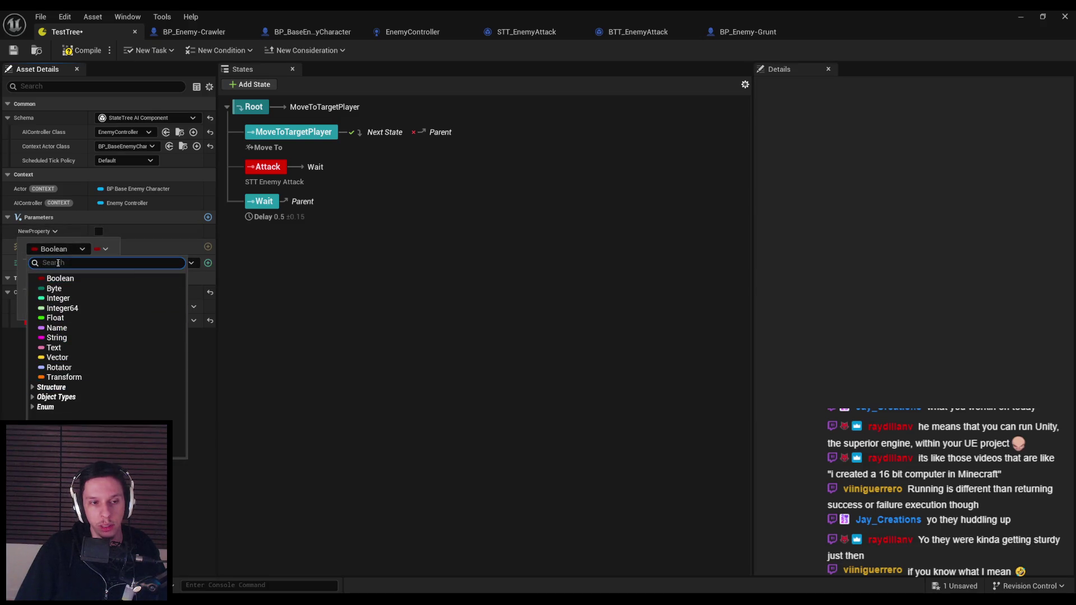
pyautogui.write('actor')
pyautogui.moveTo(105, 369)
pyautogui.click(207, 379)
pyautogui.click(119, 232)
pyautogui.click(119, 232)
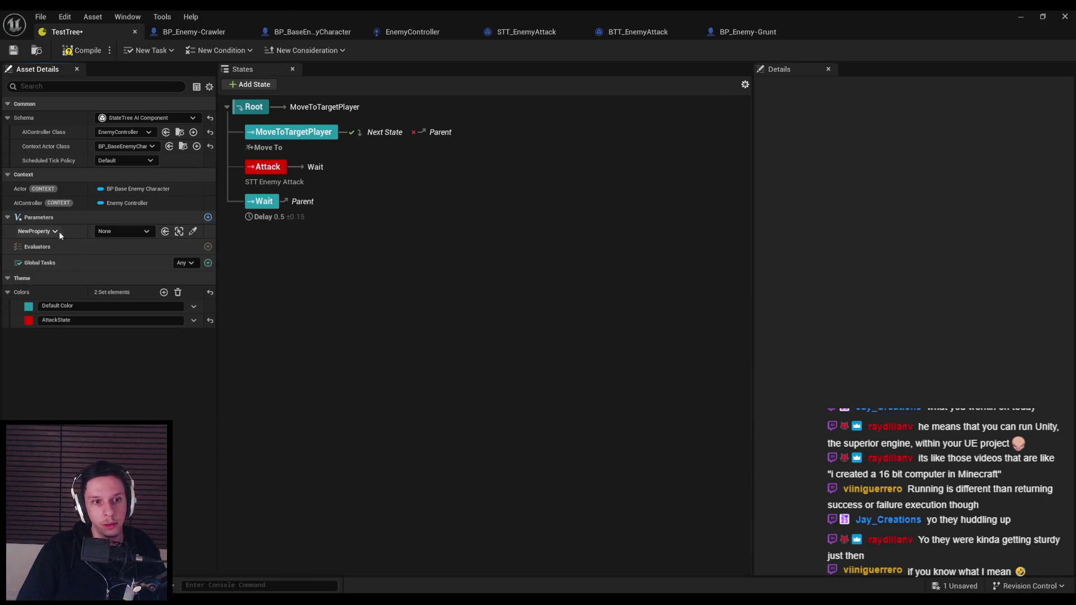
pyautogui.click(112, 232)
# Rename the NewProperty parameter to PlayerRef
pyautogui.click(44, 232)
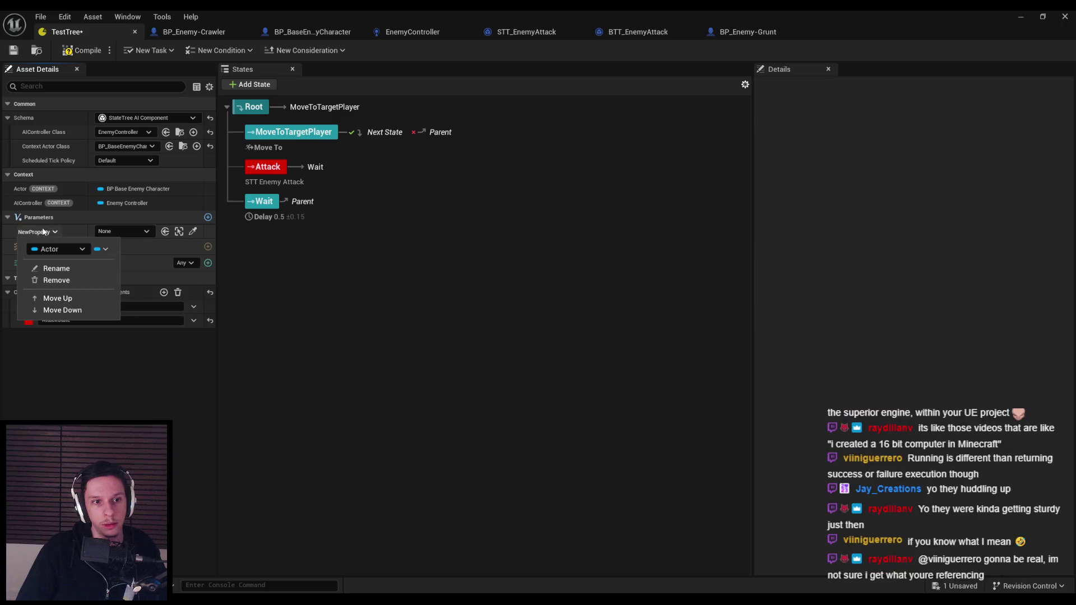
pyautogui.click(56, 269)
pyautogui.write('PlayerRef')
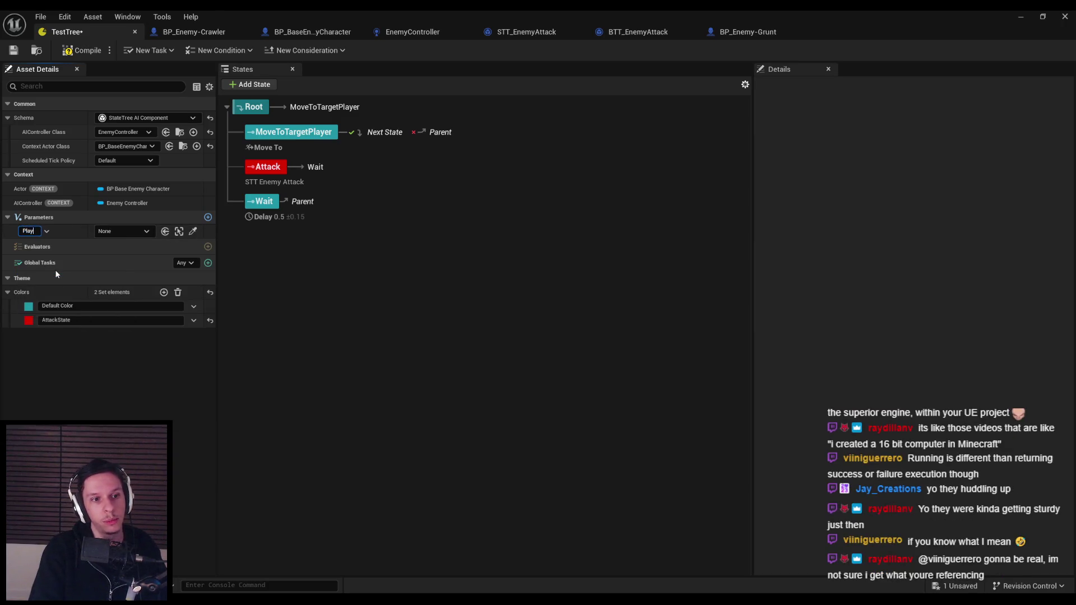
pyautogui.press('Return')
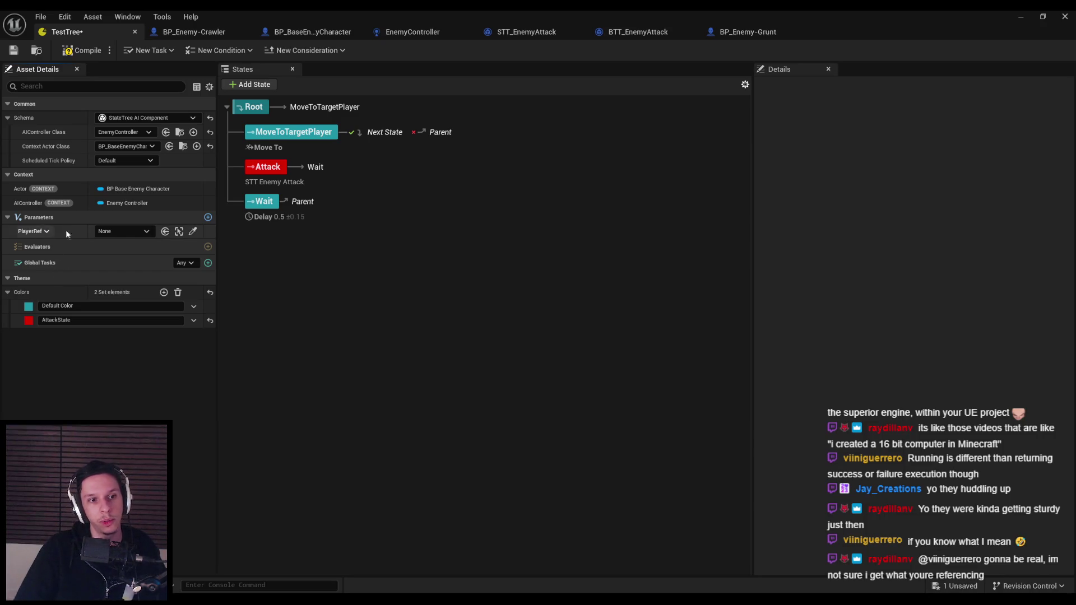
# Review PlayerRef's type list and default actor choices without changing them
pyautogui.click(47, 232)
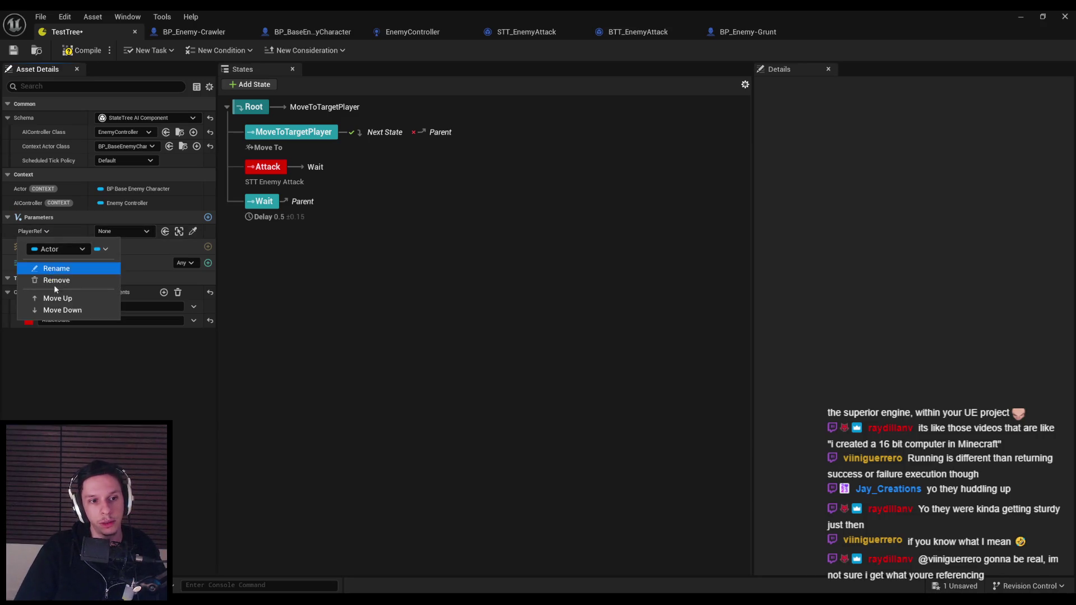
pyautogui.click(70, 252)
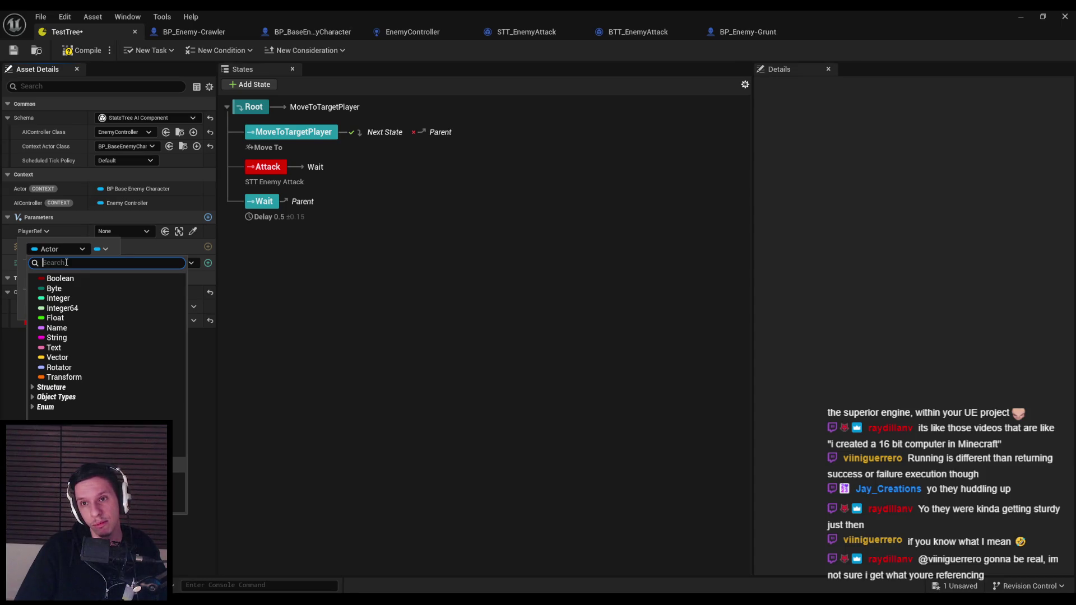
pyautogui.click(195, 239)
pyautogui.click(125, 232)
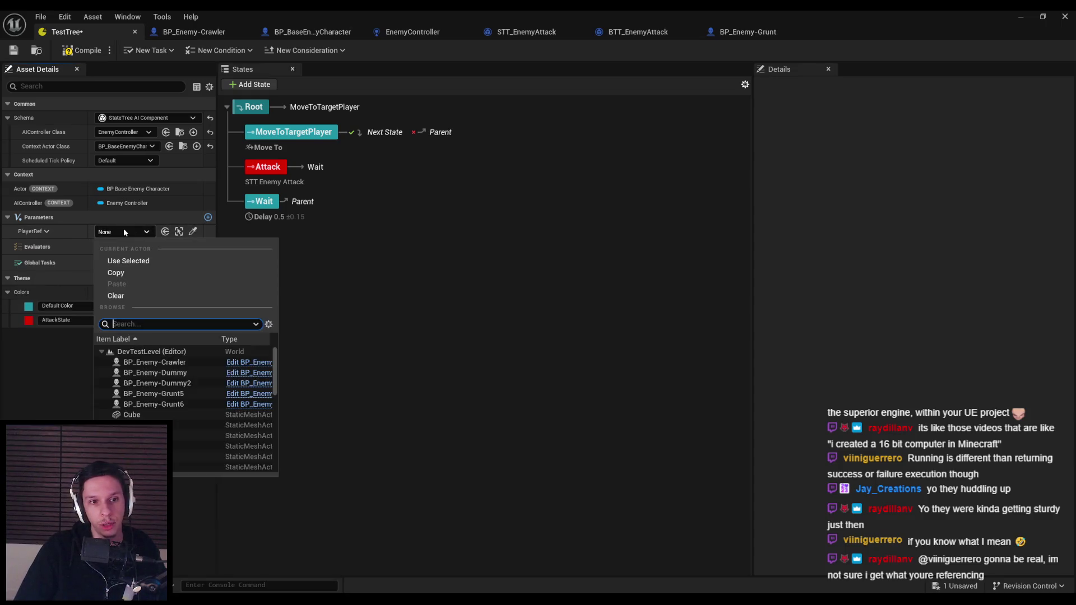
pyautogui.click(47, 232)
pyautogui.click(47, 231)
pyautogui.click(48, 234)
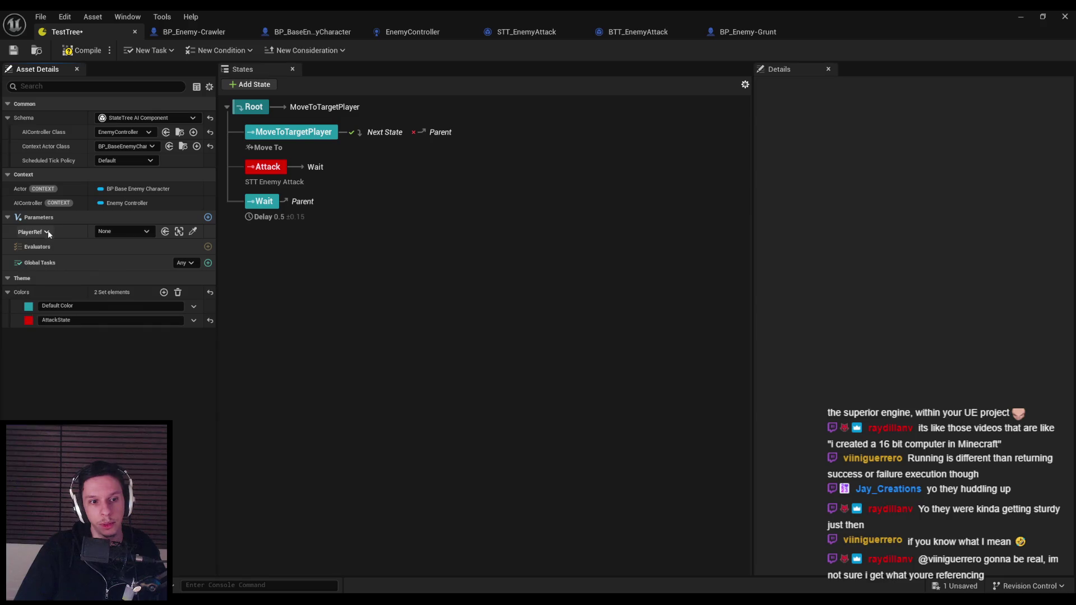
pyautogui.hotkey('alt', 'Tab')
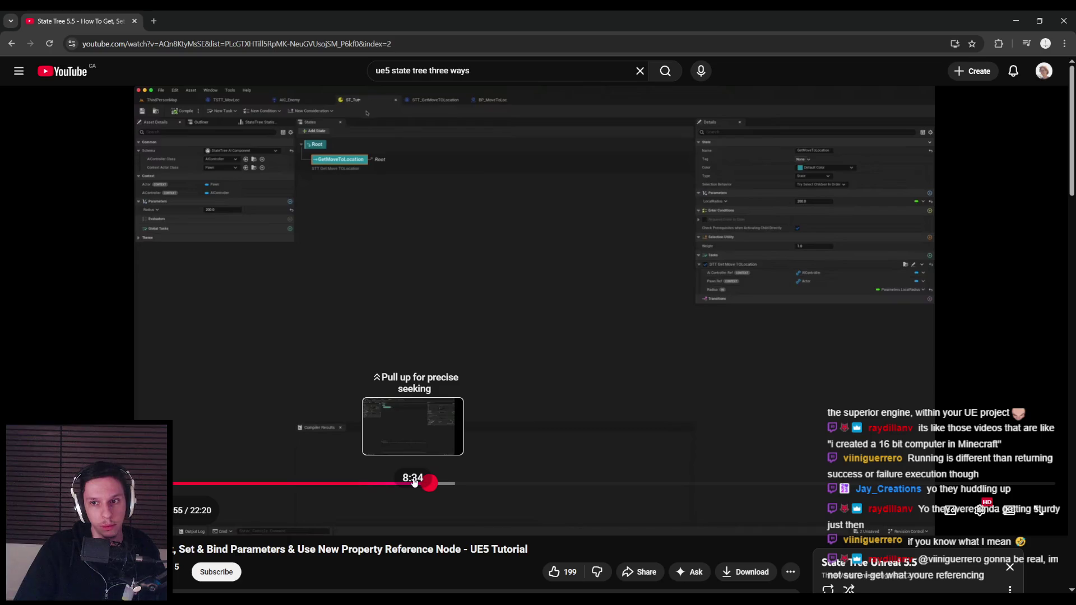
# Resume the tutorial, seek to about 14:57, and pause on the Move To Found Location part
pyautogui.click(414, 439)
pyautogui.click(443, 483)
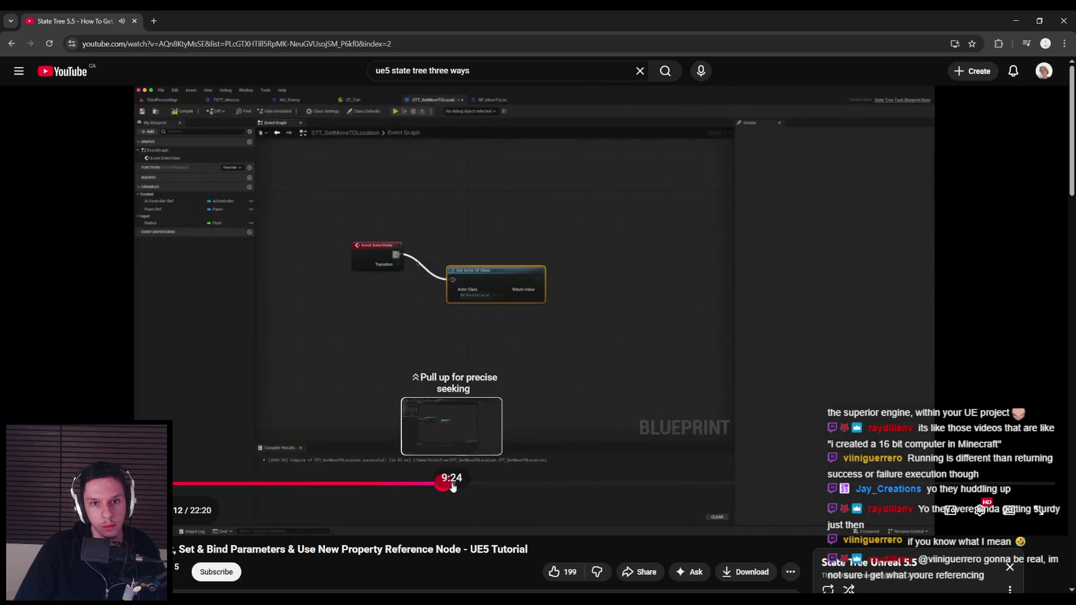
pyautogui.moveTo(453, 488); pyautogui.dragTo(697, 488)
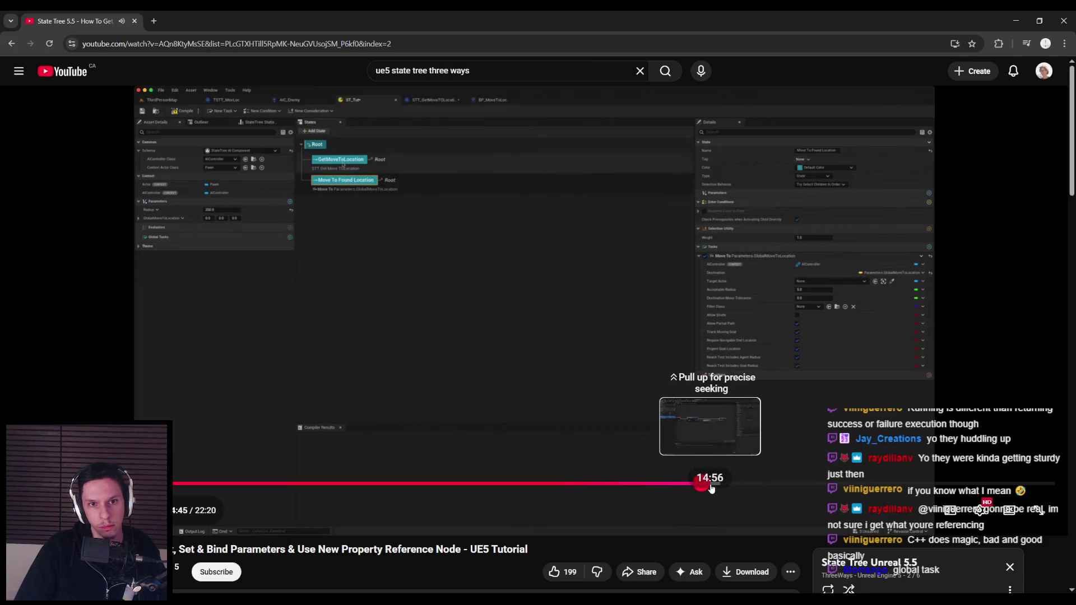
pyautogui.click(711, 487)
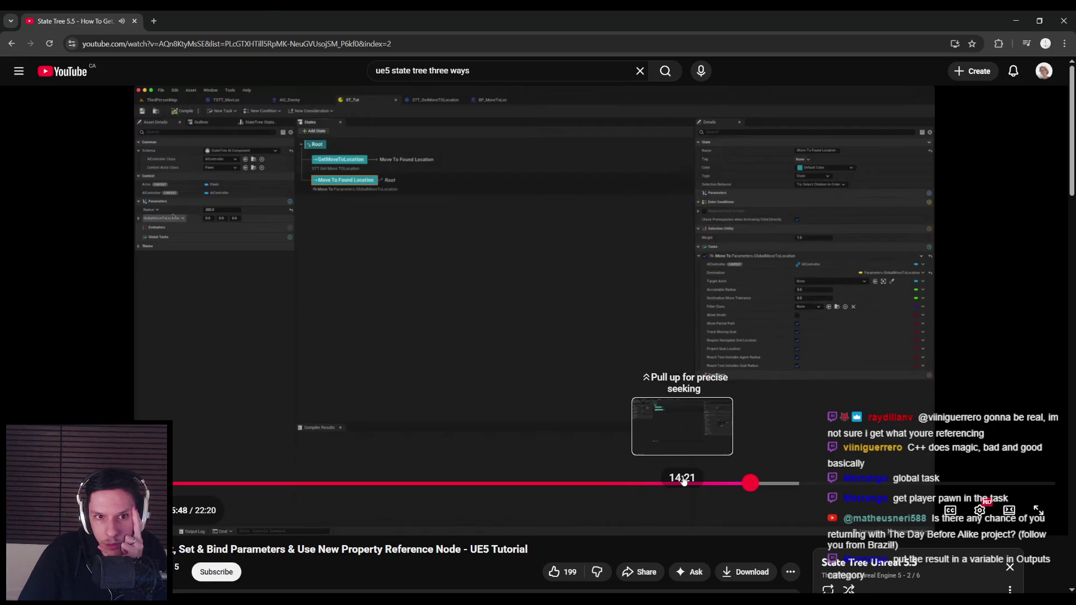
pyautogui.rightClick(683, 480)
pyautogui.click(645, 455)
pyautogui.click(645, 455)
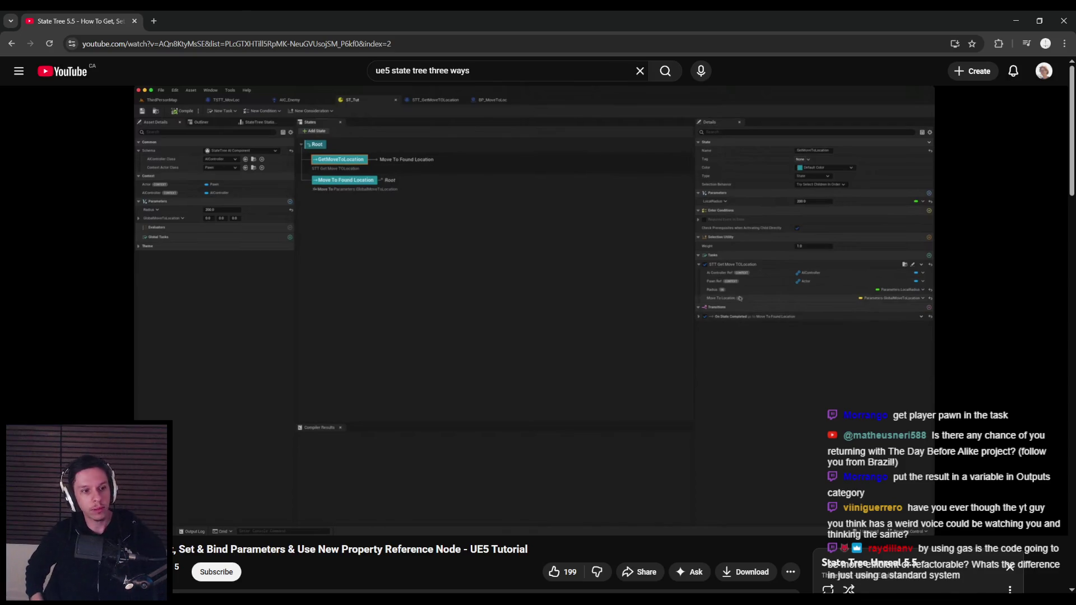
# Scrub the tutorial around 16:15–16:36 to view the STT_GetMoveToLocation graph
pyautogui.moveTo(786, 479)
pyautogui.mouseDown()
pyautogui.moveTo(768, 480)
pyautogui.moveTo(798, 488)
pyautogui.mouseUp()
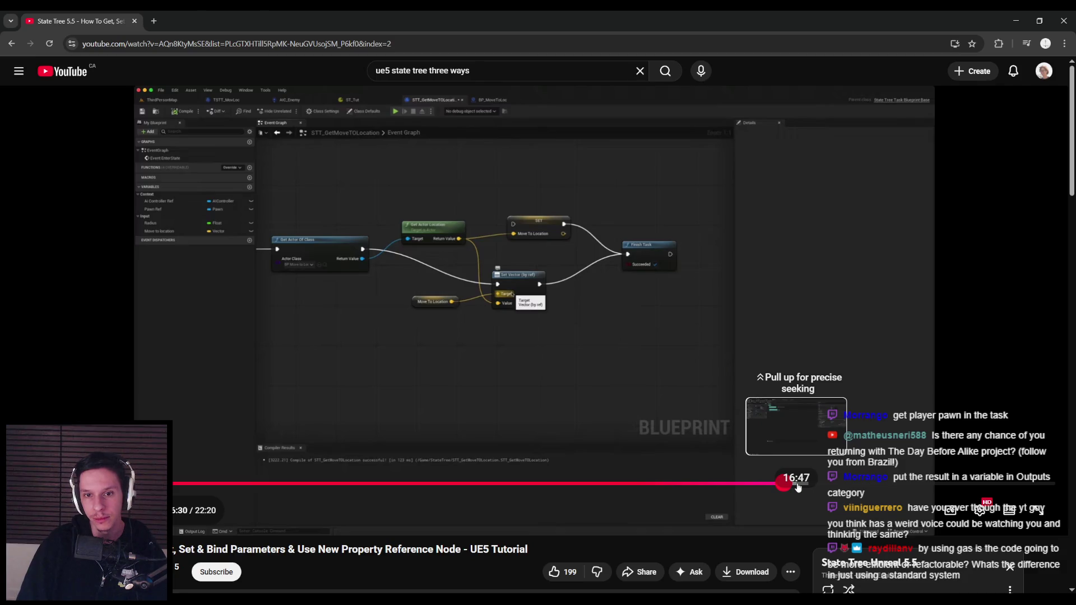
pyautogui.moveTo(798, 488)
pyautogui.mouseDown()
pyautogui.moveTo(761, 485)
pyautogui.moveTo(780, 482)
pyautogui.mouseUp()
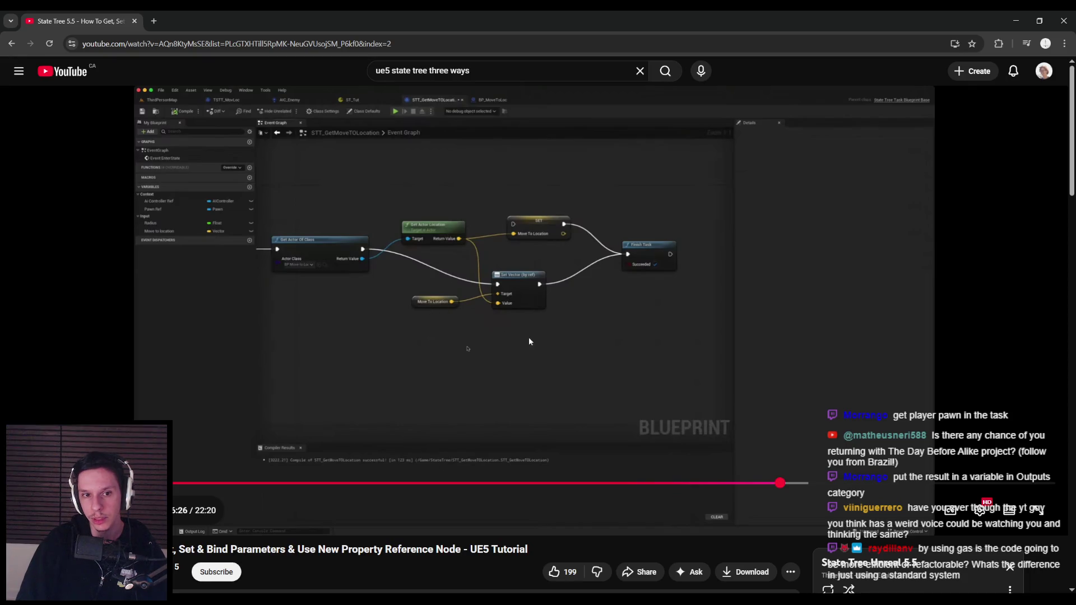
pyautogui.moveTo(765, 487)
pyautogui.mouseDown()
pyautogui.moveTo(743, 488)
pyautogui.moveTo(899, 488)
pyautogui.mouseUp()
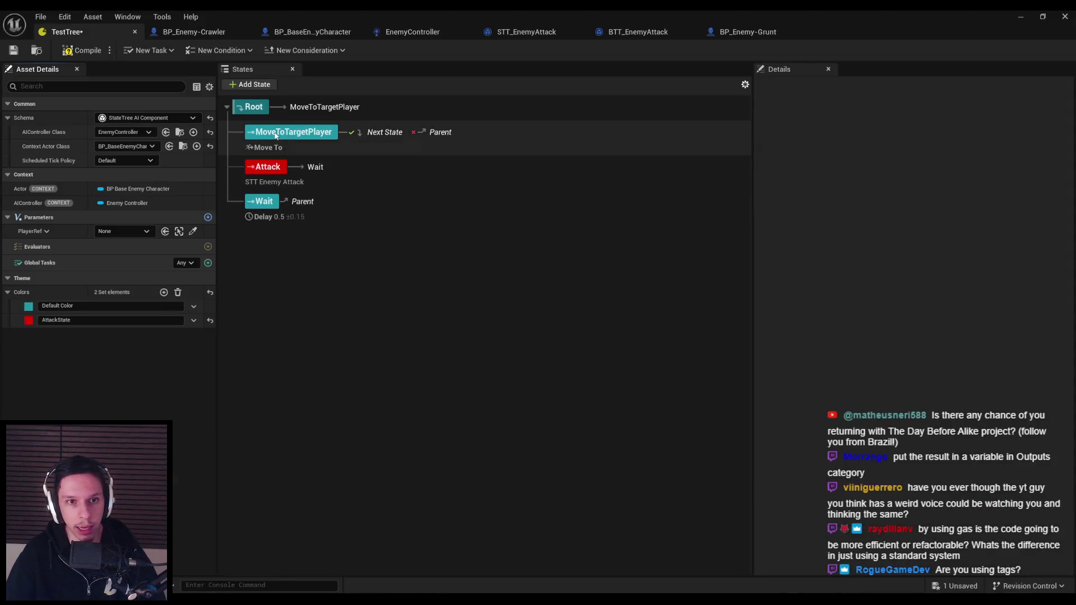
# Save the state tree while browsing the MoveToTargetPlayer, Attack and Wait states
pyautogui.click(275, 135)
pyautogui.click(15, 51)
pyautogui.click(262, 166)
pyautogui.click(267, 200)
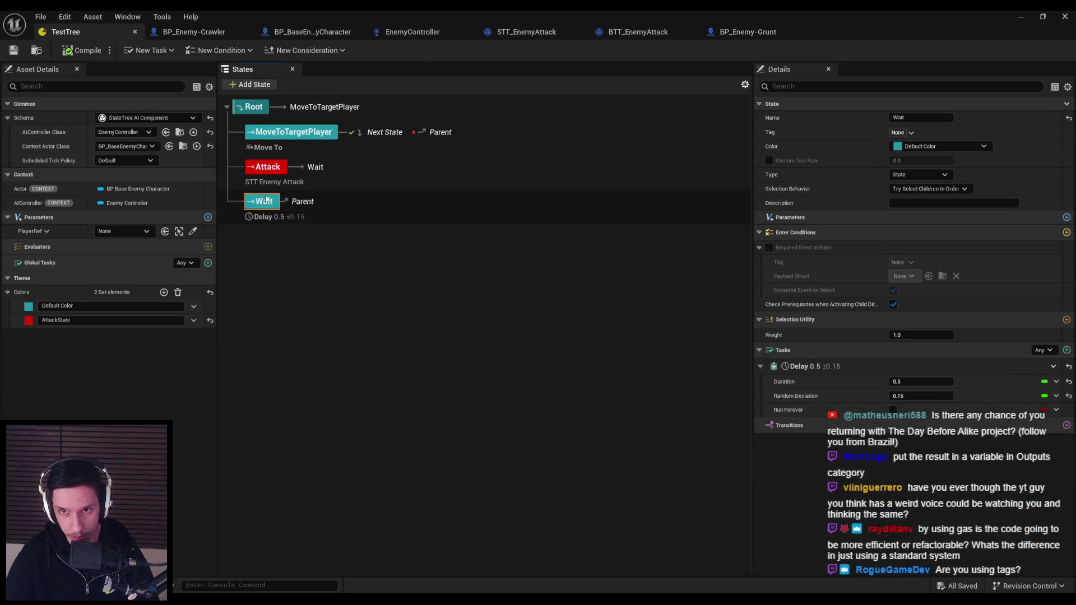
# Bind MoveToTargetPlayer's Move To target actor to PlayerRef, then compile and save
pyautogui.click(286, 134)
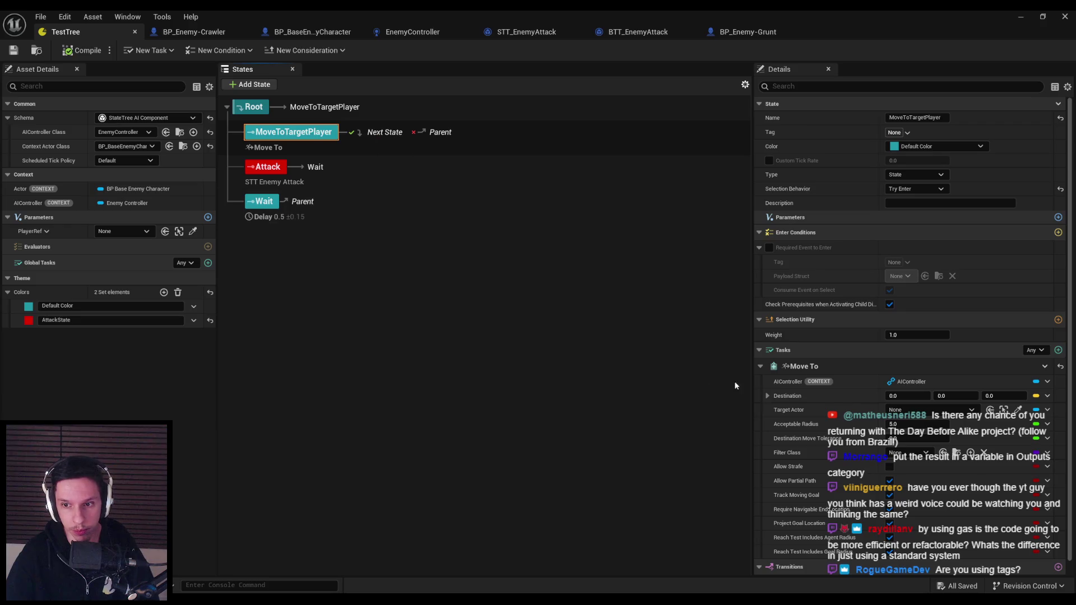
pyautogui.click(1047, 409)
pyautogui.moveTo(1025, 451)
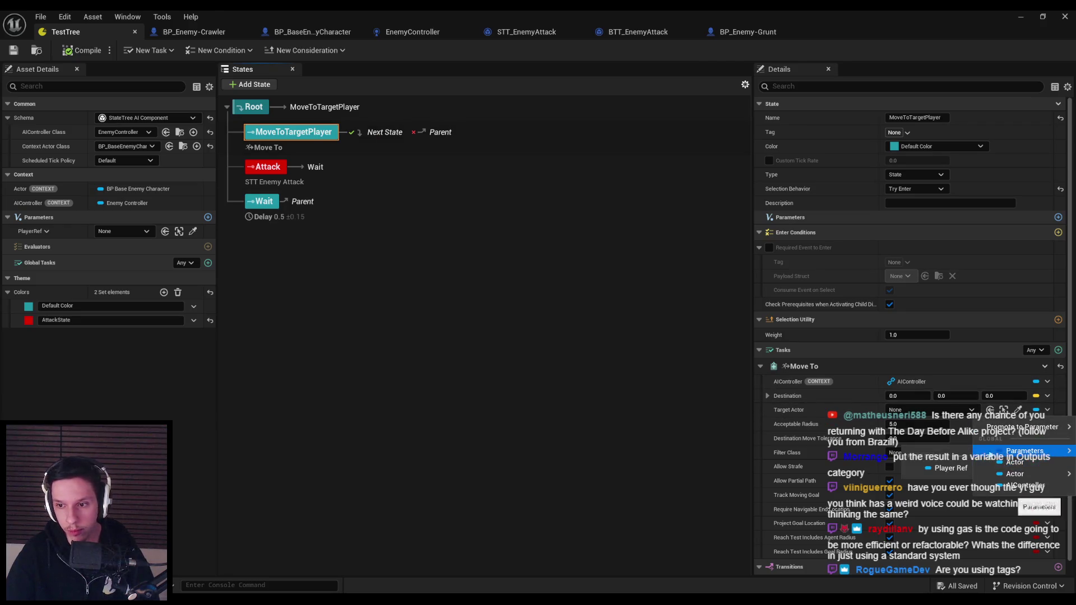
pyautogui.click(950, 468)
pyautogui.click(82, 50)
pyautogui.click(13, 50)
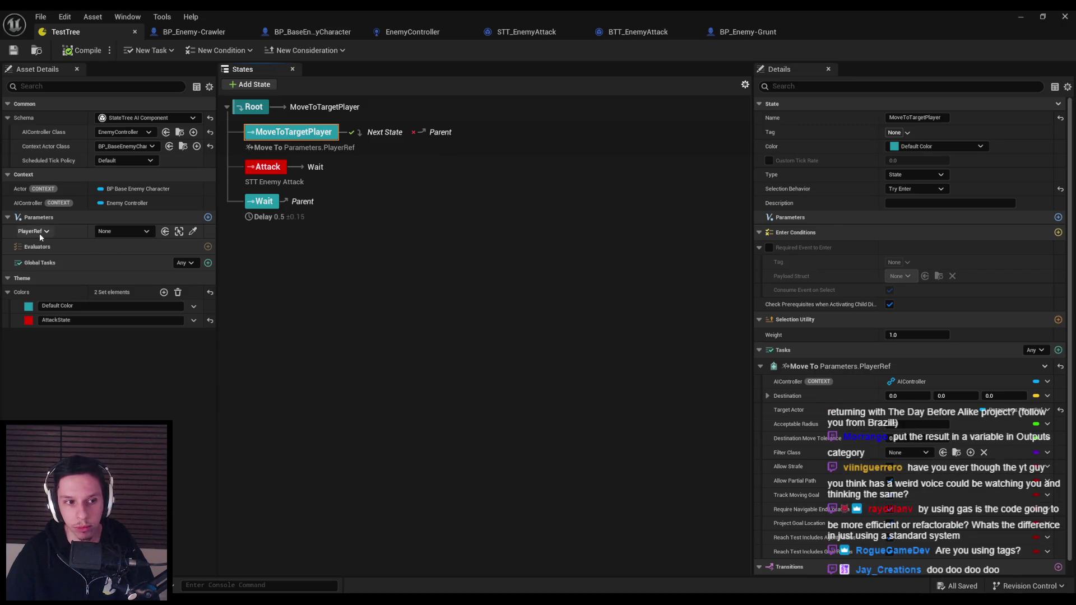
# Inspect PlayerRef's default actor choices, its options menu and the Global Tasks list without changes
pyautogui.click(115, 231)
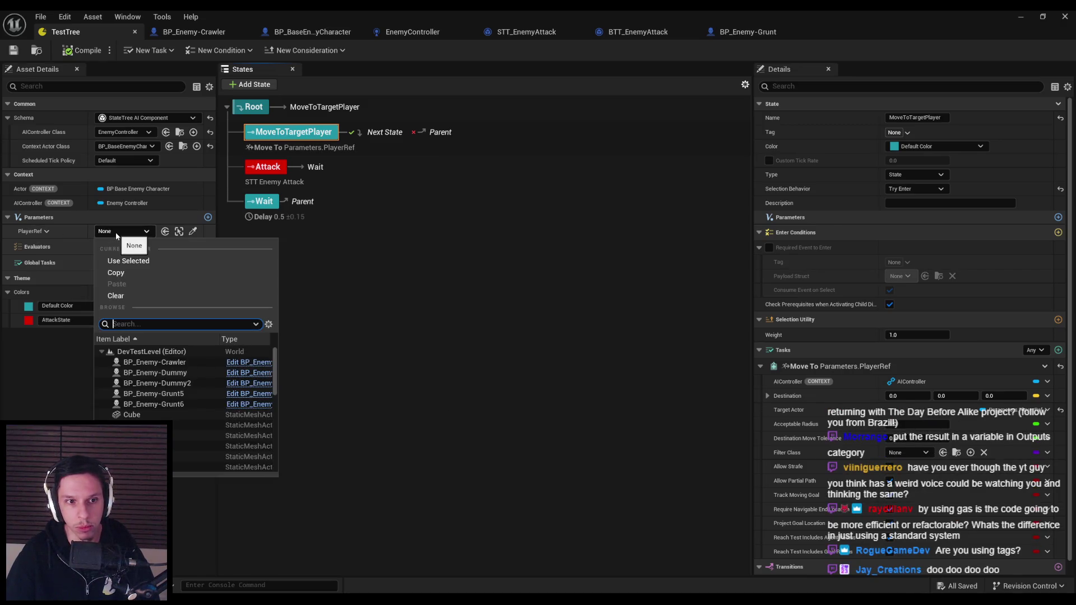
pyautogui.click(116, 234)
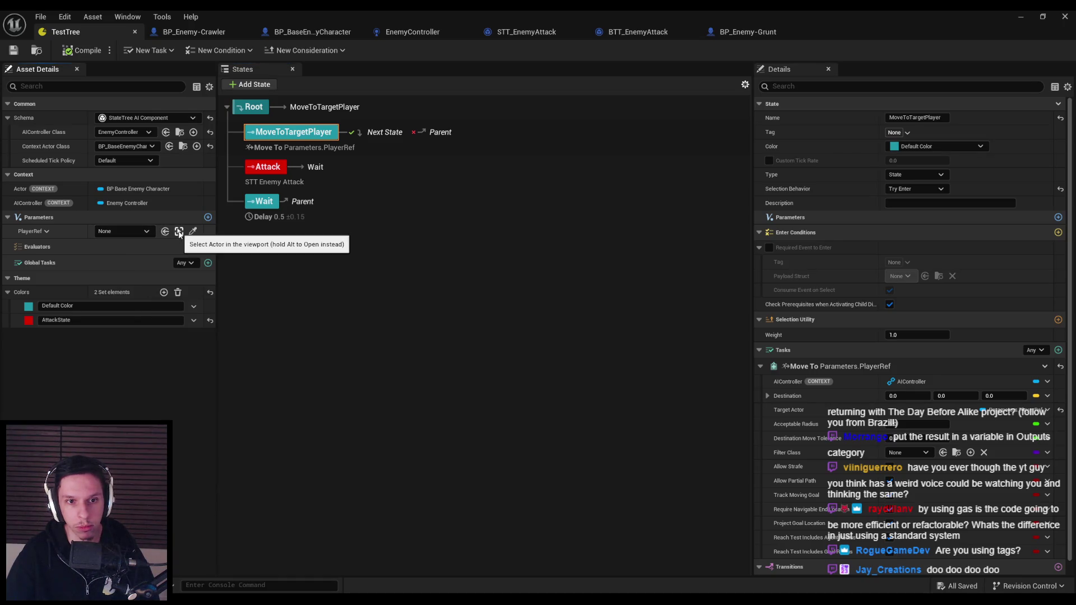
pyautogui.click(40, 235)
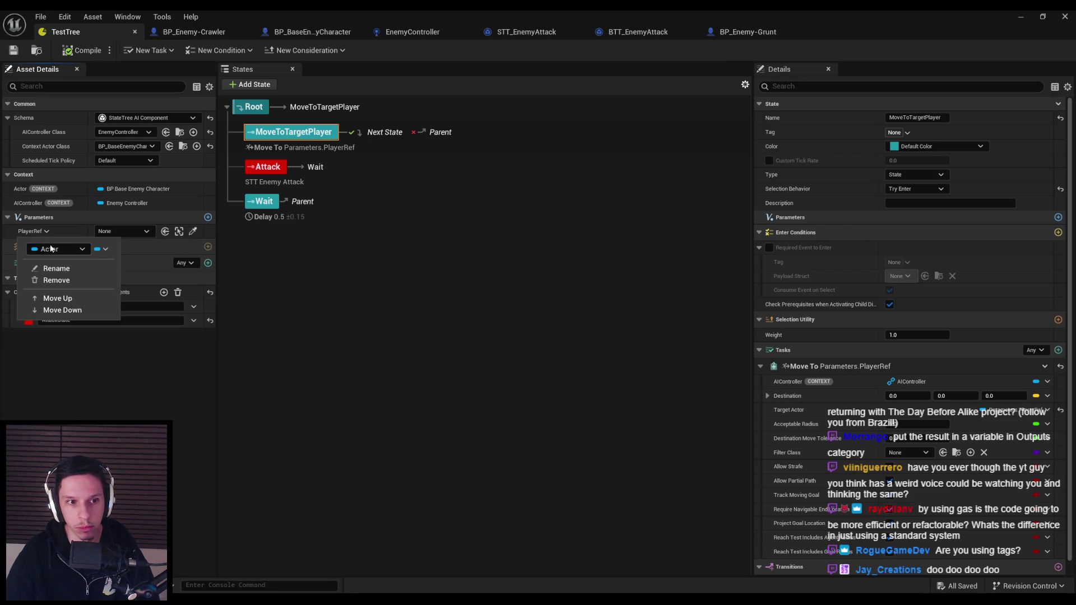
pyautogui.click(45, 235)
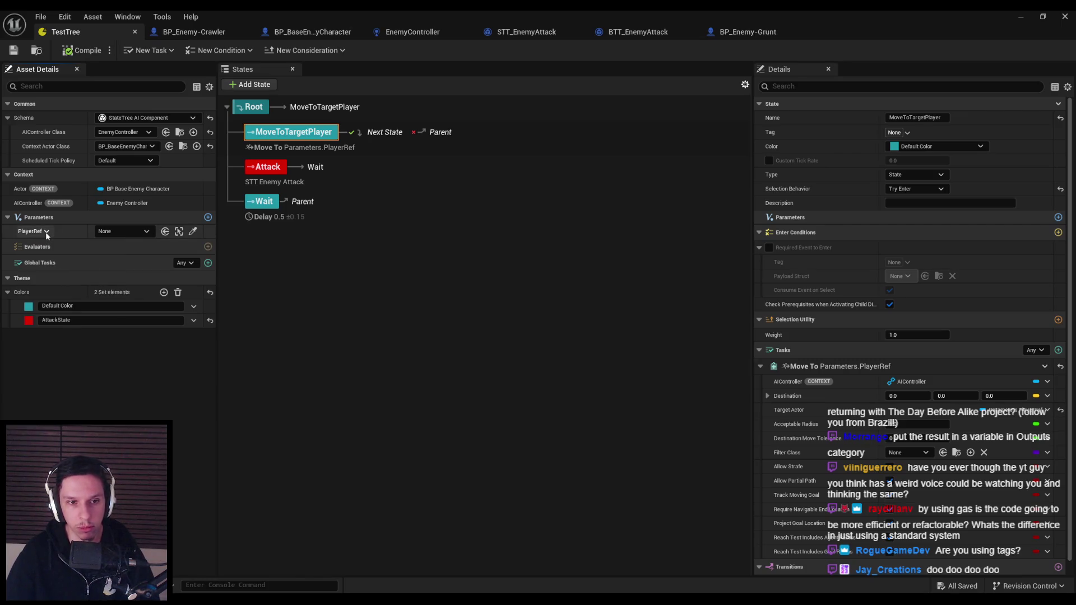
pyautogui.click(208, 263)
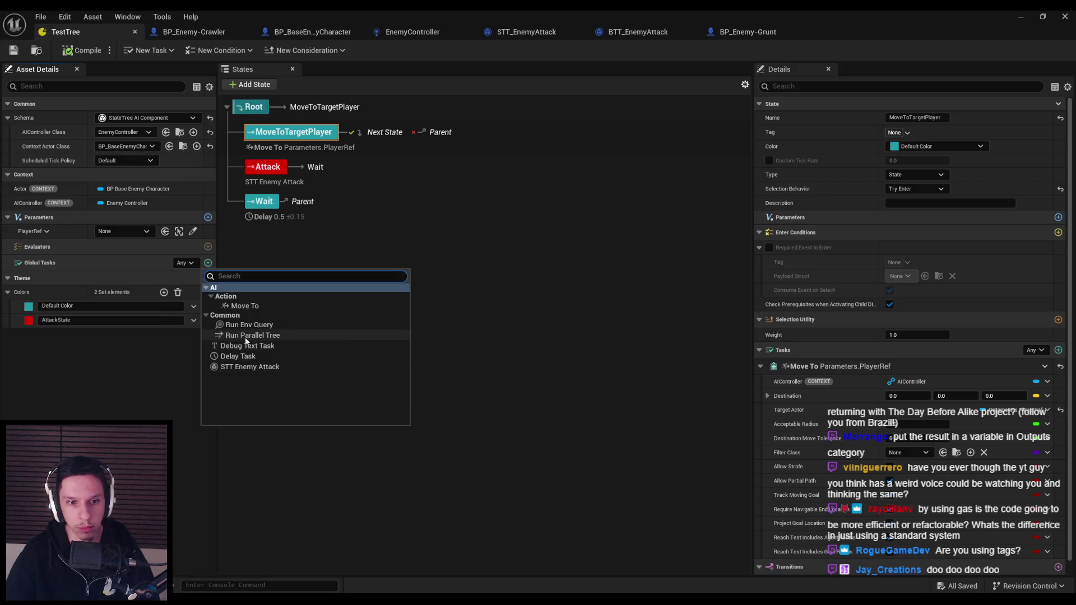
pyautogui.click(151, 369)
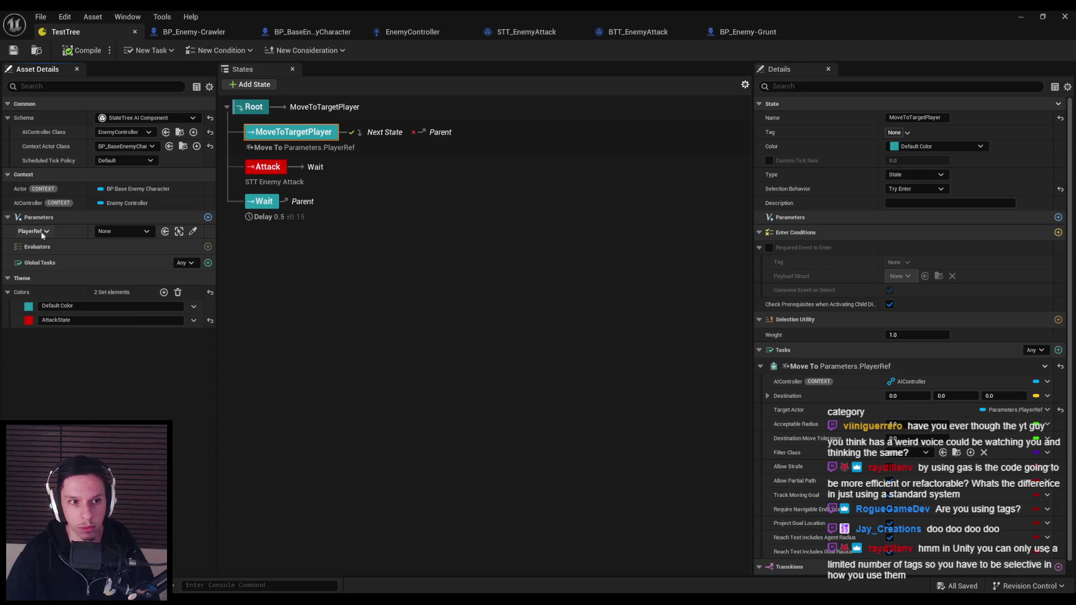
pyautogui.click(142, 235)
pyautogui.click(142, 236)
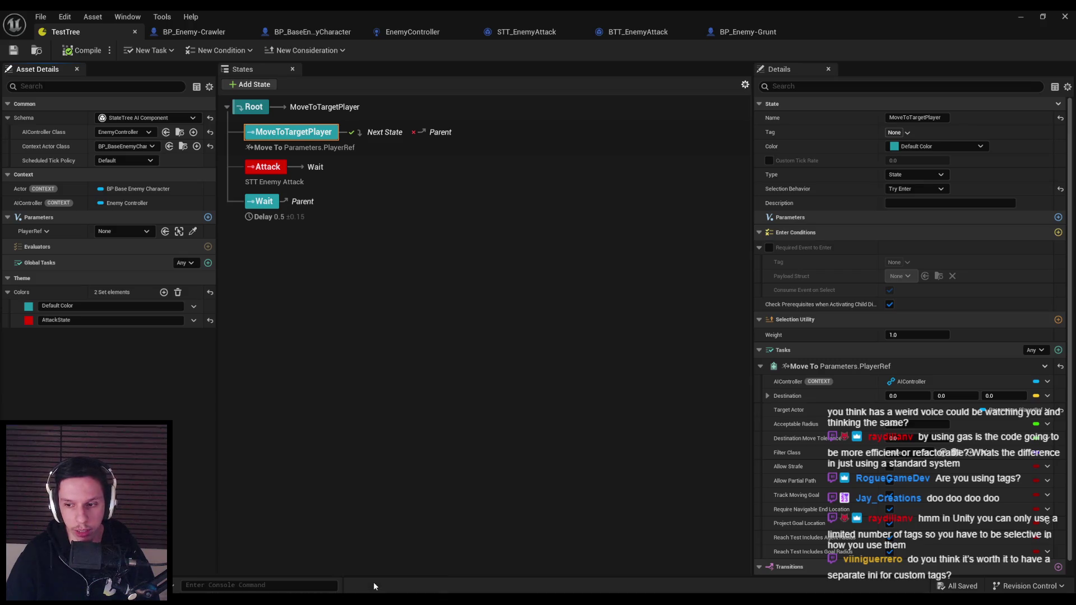
# Glance at the MoveTo task source in the code editor, then skip ahead in the YouTube tutorial
pyautogui.hotkey('alt', 'Tab')
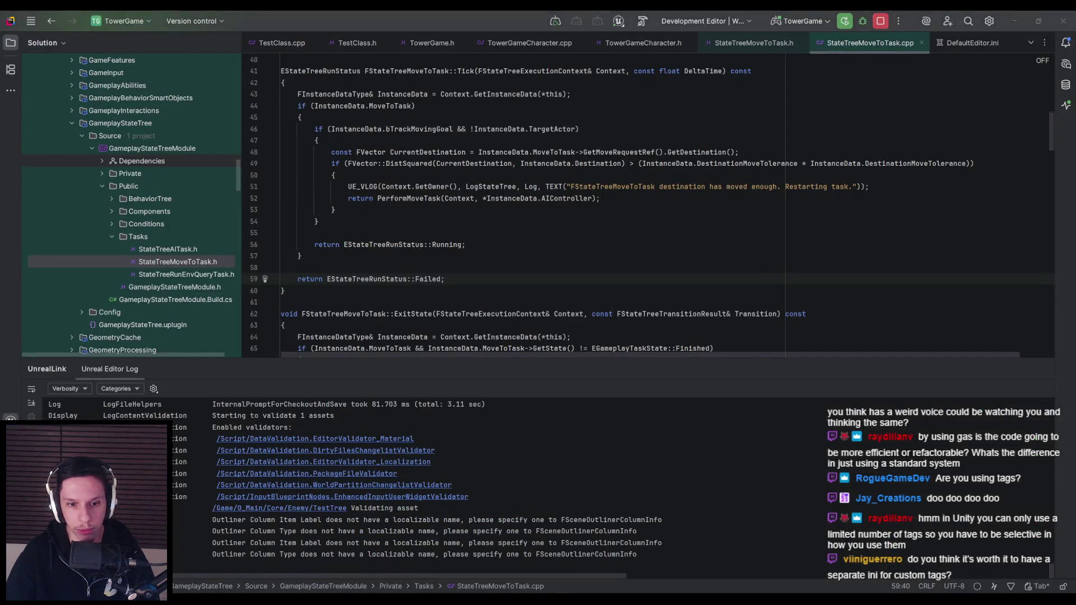
pyautogui.hotkey('alt', 'Tab')
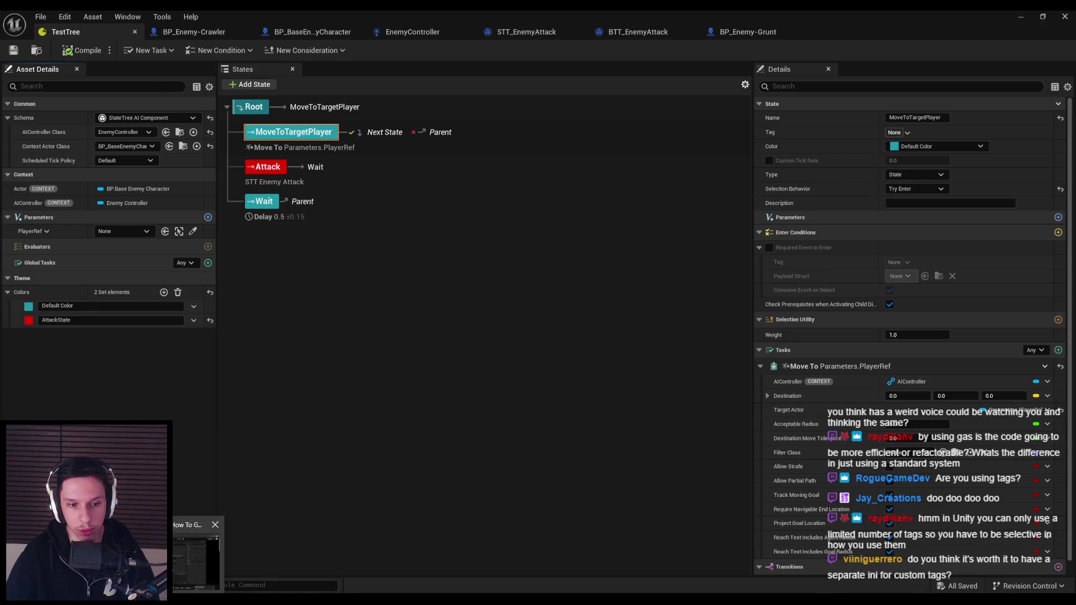
pyautogui.hotkey('alt', 'Tab')
pyautogui.moveTo(792, 483)
pyautogui.mouseDown()
pyautogui.moveTo(768, 487)
pyautogui.moveTo(895, 482)
pyautogui.mouseUp()
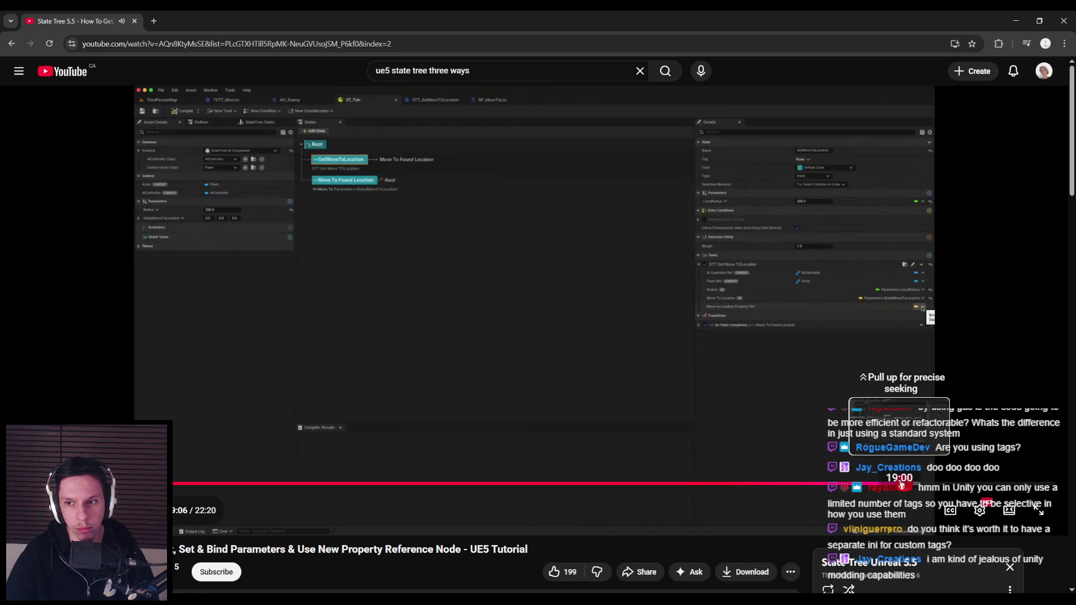
# Seek the tutorial to about 19:46, pause on Target Actor settings, and return to Unreal Editor
pyautogui.moveTo(920, 483); pyautogui.dragTo(927, 485)
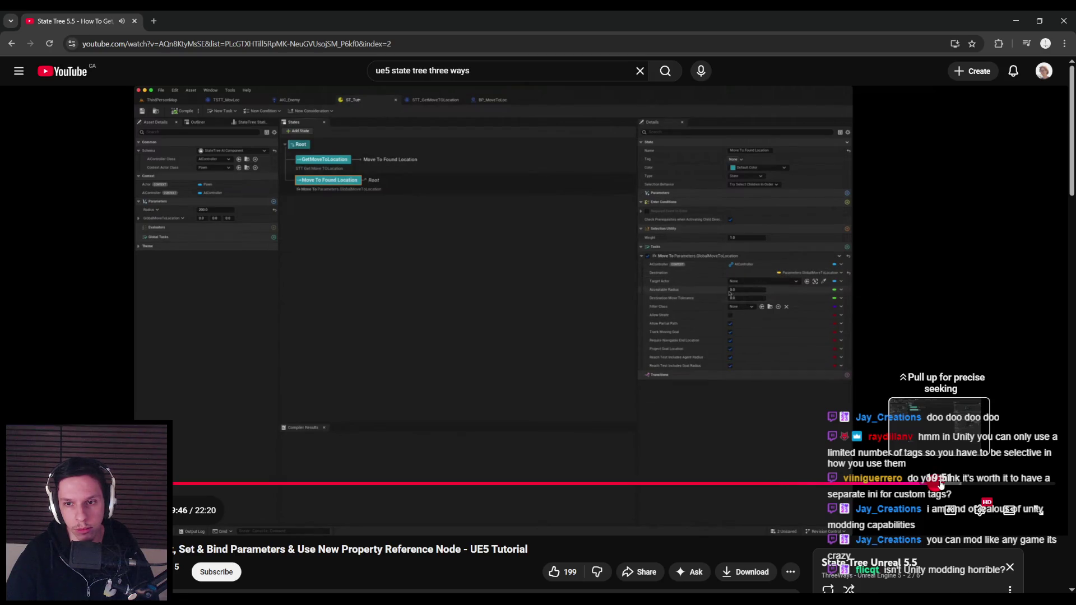
pyautogui.click(353, 371)
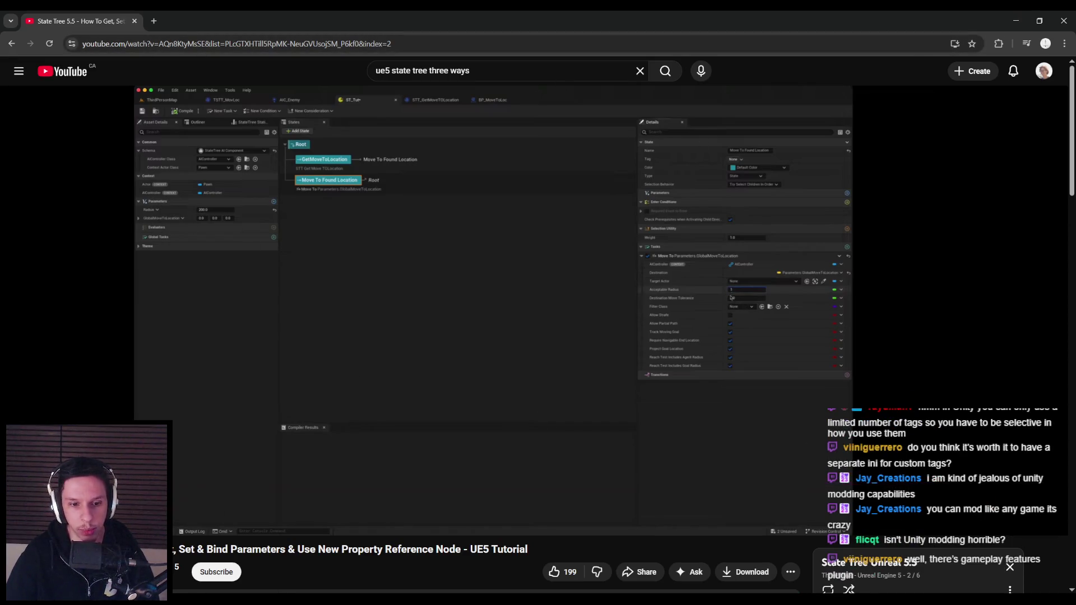
pyautogui.click(391, 569)
# Remove the PlayerRef parameter, leaving the Move To target actor unbound
pyautogui.rightClick(38, 226)
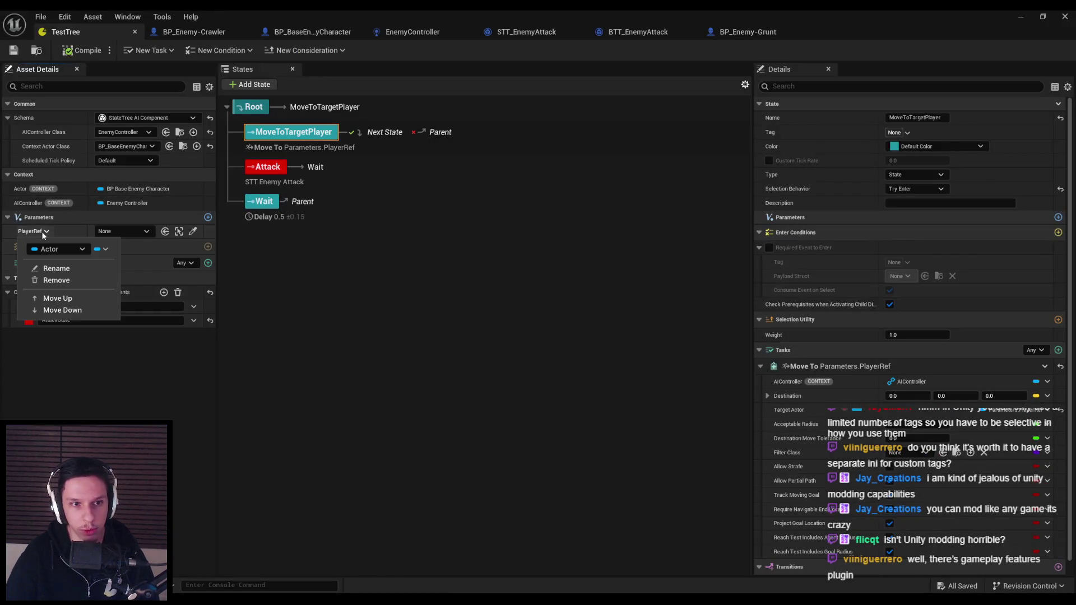
pyautogui.click(58, 277)
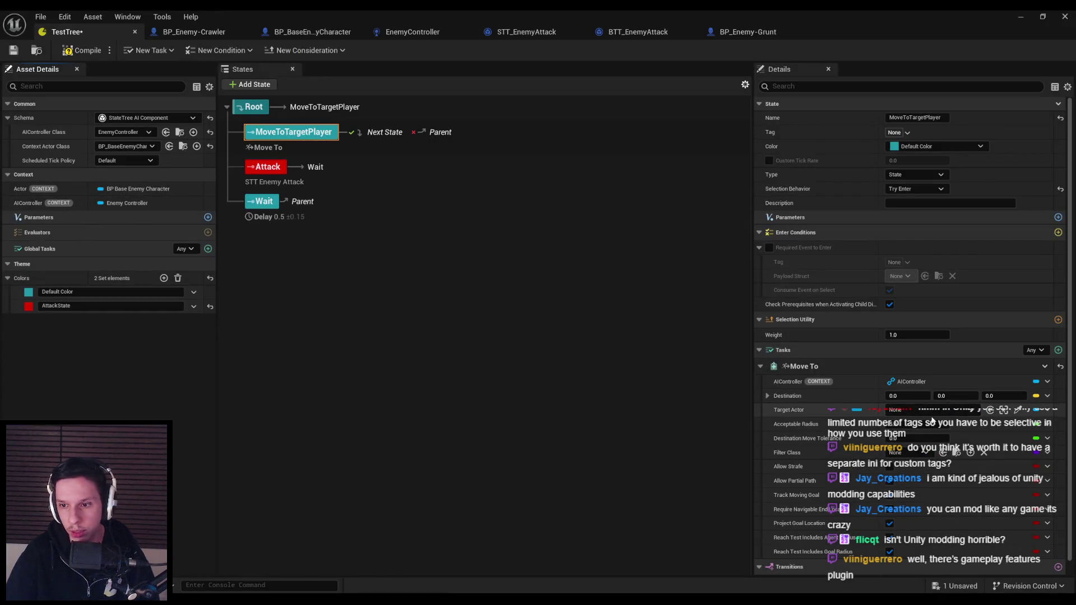
pyautogui.click(1043, 410)
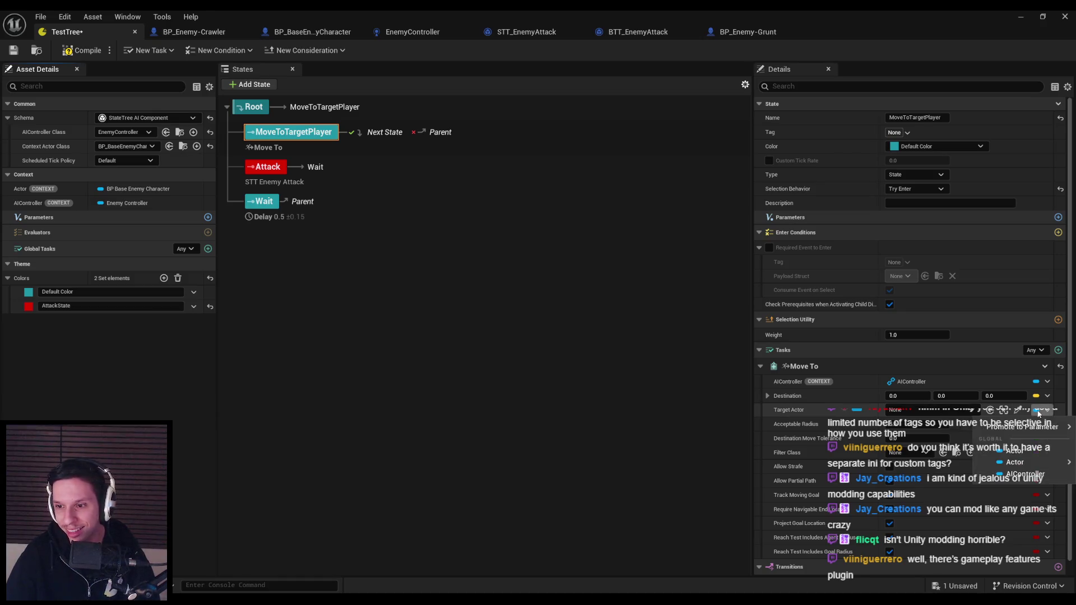
pyautogui.moveTo(1015, 462)
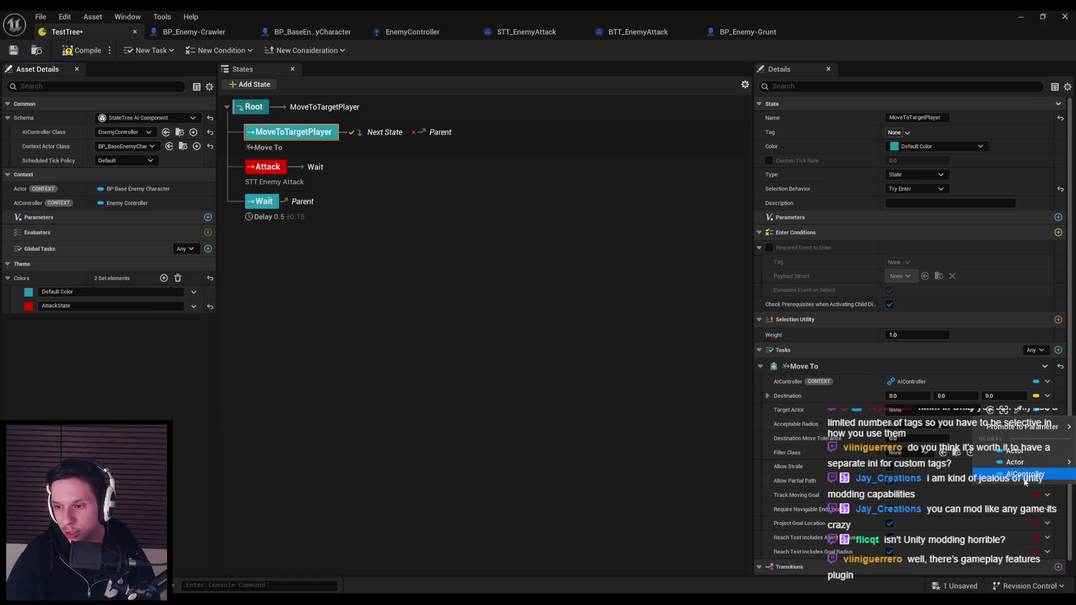
pyautogui.click(616, 407)
# Compile and save TestTree, then go to BP_BaseEnemyCharacter
pyautogui.click(82, 51)
pyautogui.click(13, 50)
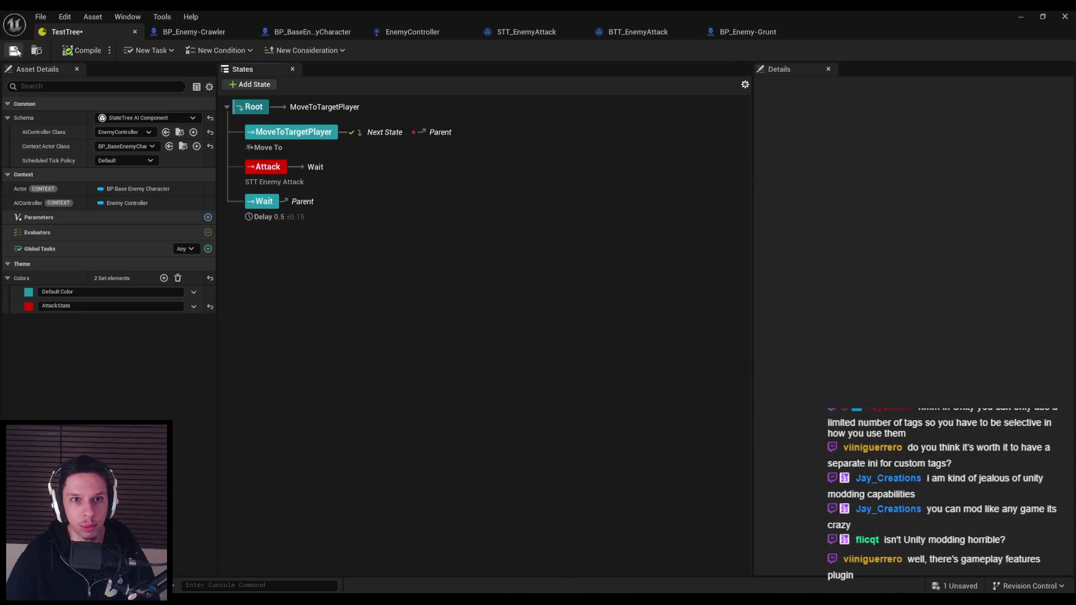
pyautogui.click(291, 34)
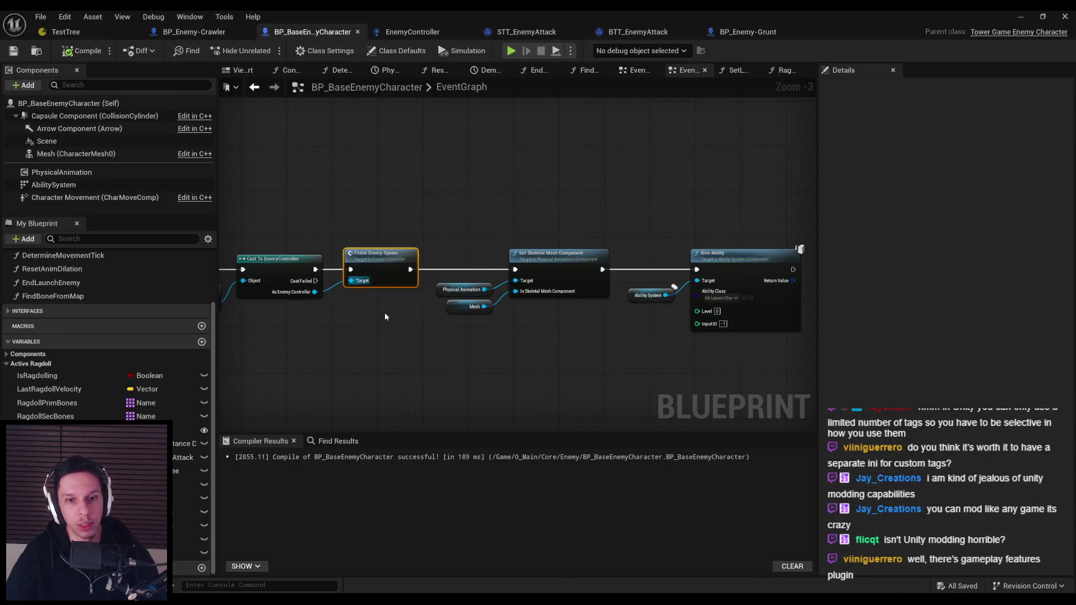
# Add a TargetPlayer variable to BP_BaseEnemyCharacter with type Pawn Object Reference
pyautogui.click(202, 342)
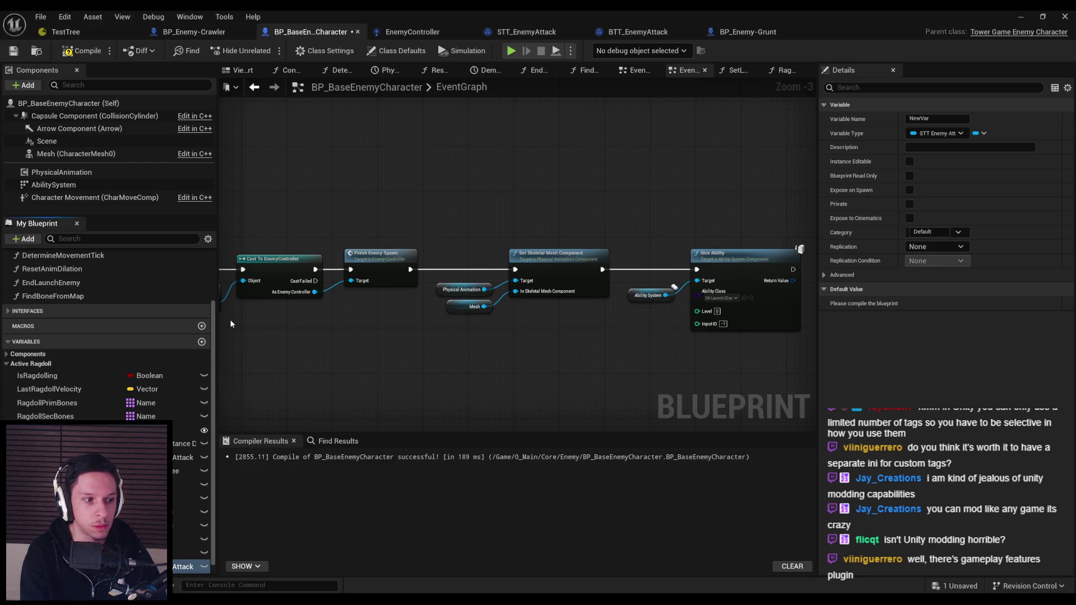
pyautogui.press('Return')
pyautogui.click(185, 567)
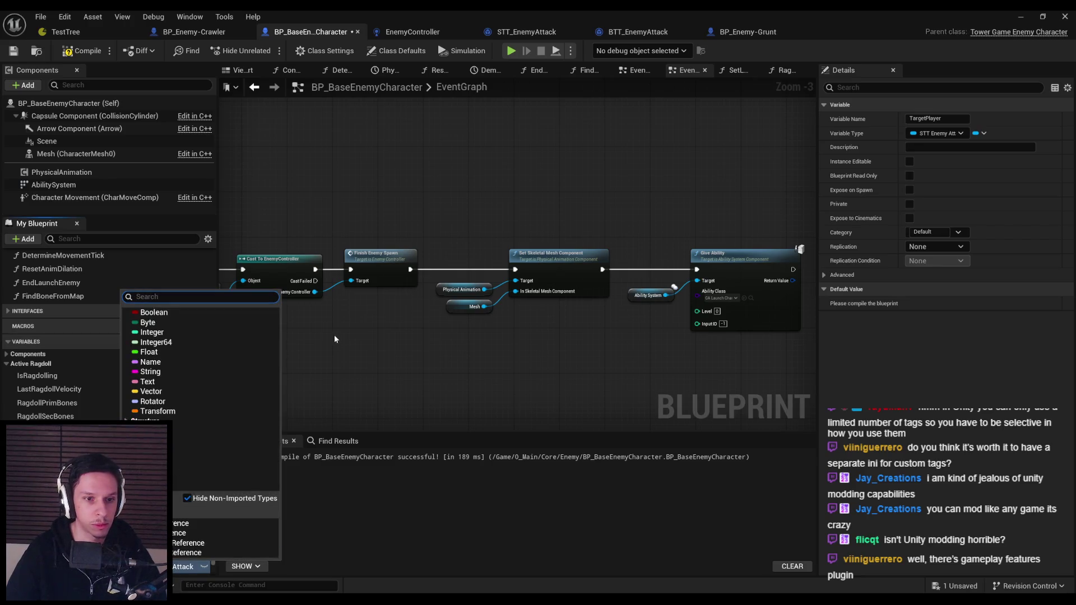
pyautogui.write('p')
pyautogui.moveTo(246, 305)
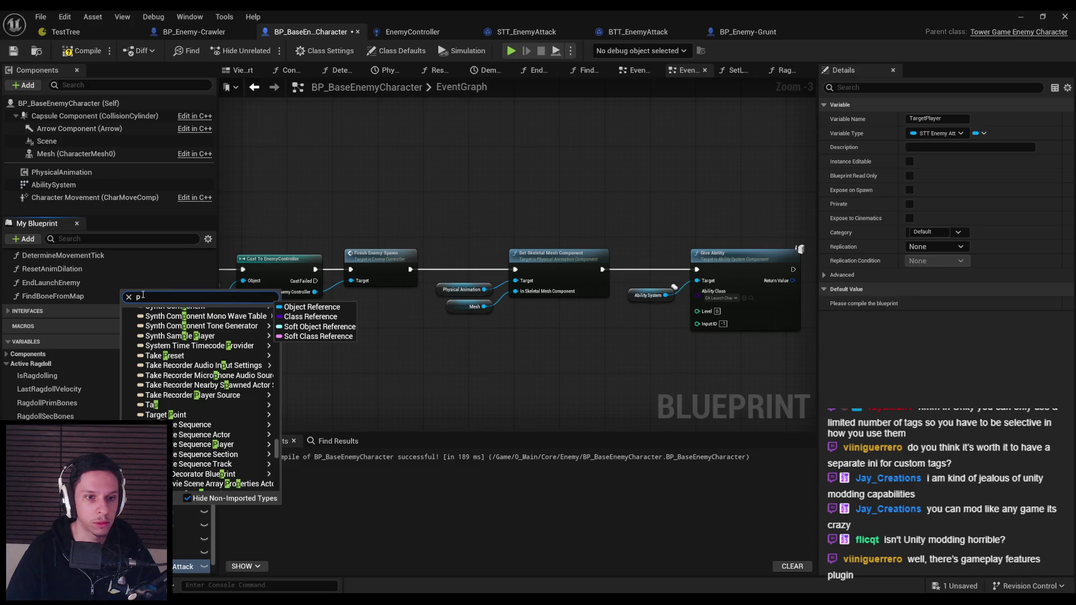
pyautogui.write('awn')
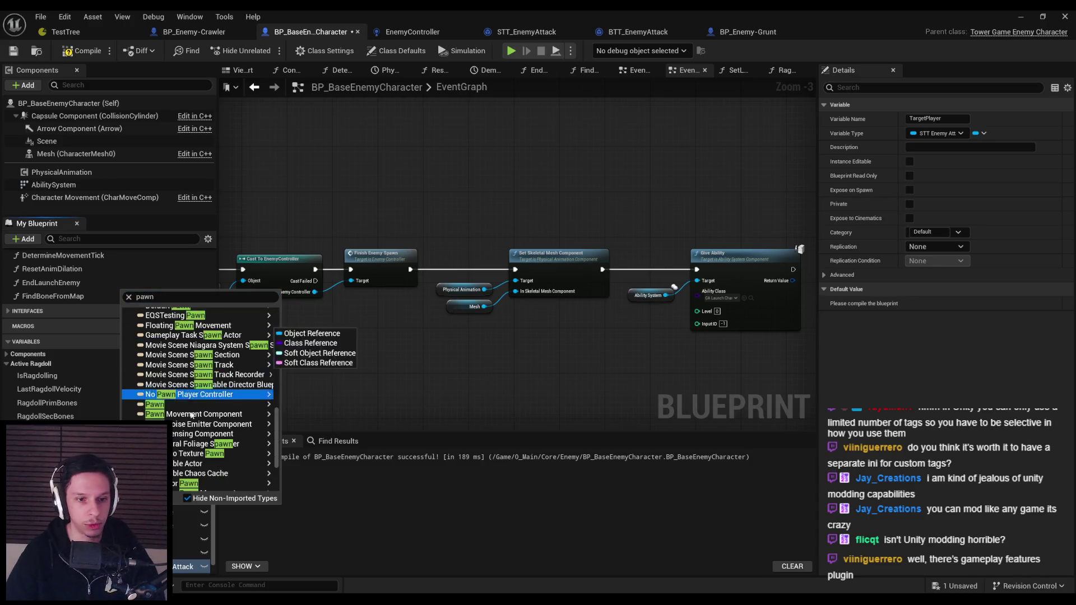
pyautogui.scroll(3, 195, 415)
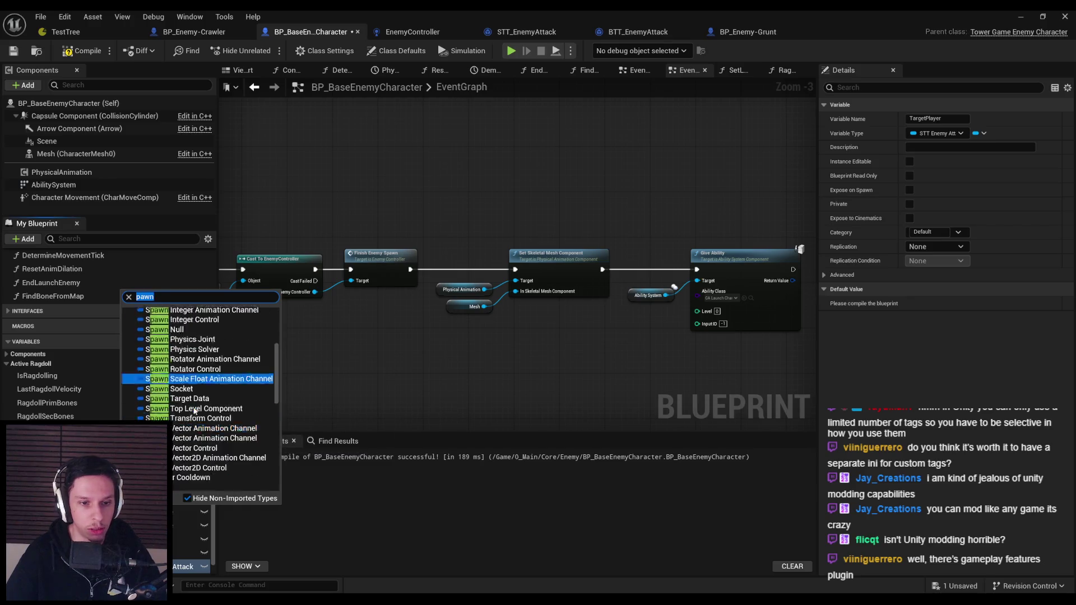
pyautogui.scroll(-5, 196, 412)
pyautogui.moveTo(247, 416)
pyautogui.click(326, 419)
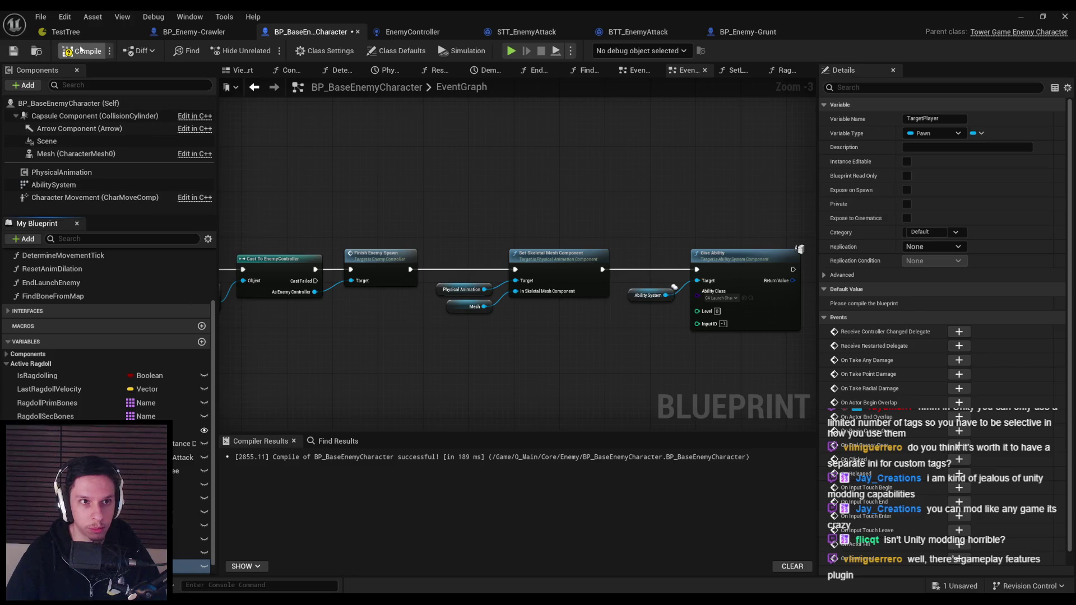
# Compile and save the enemy blueprint, then select TestTree's MoveToTargetPlayer state
pyautogui.click(13, 52)
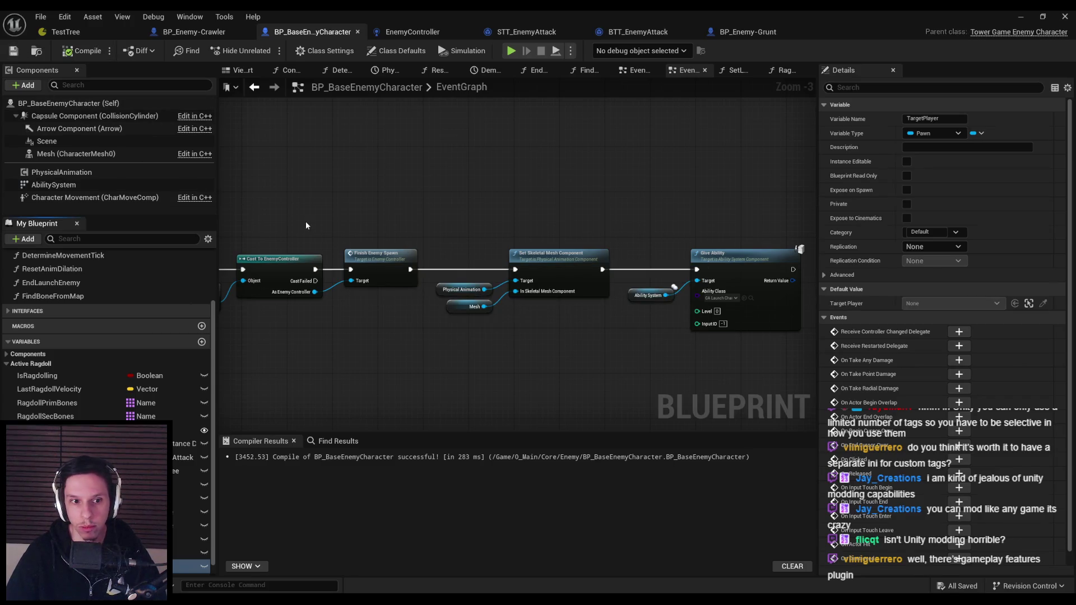
pyautogui.scroll(-1, 84, 403)
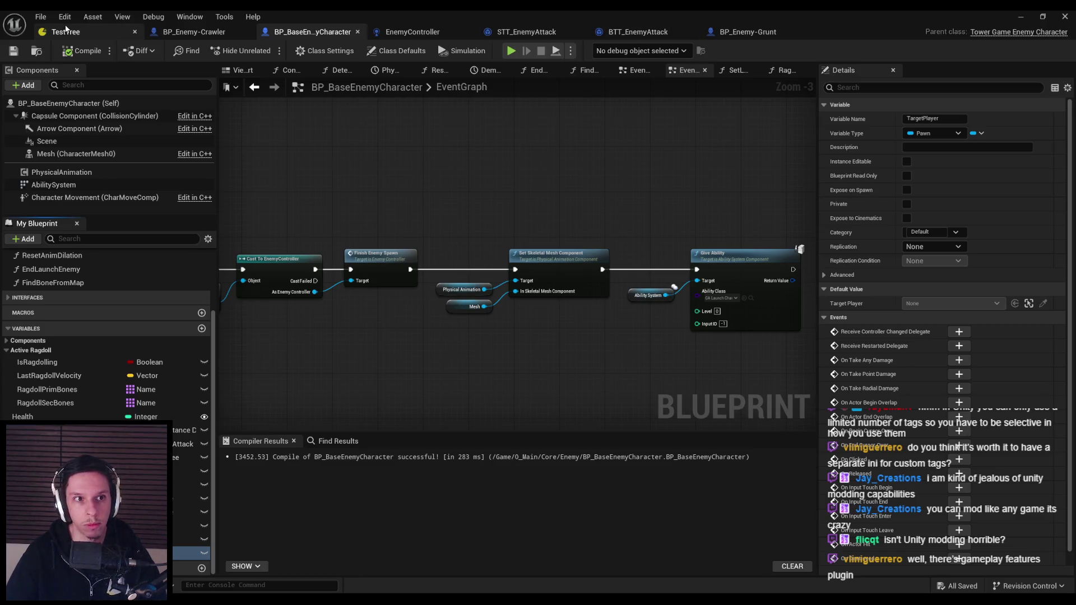
pyautogui.click(66, 32)
pyautogui.click(283, 137)
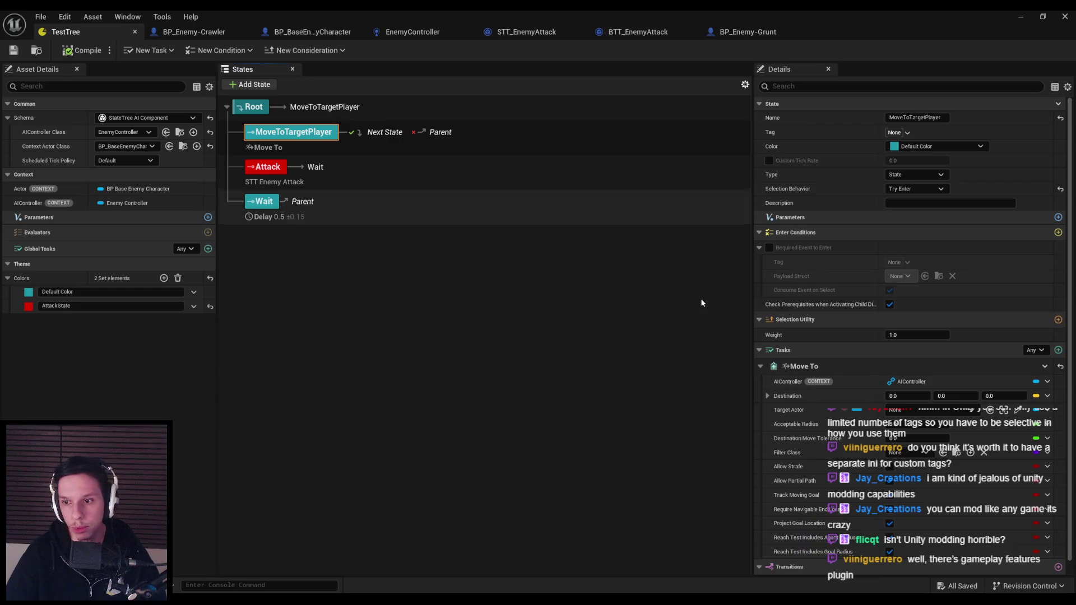
# Bind the Move To task's Target Actor to Actor.TargetPlayer, then compile and save TestTree
pyautogui.click(1041, 413)
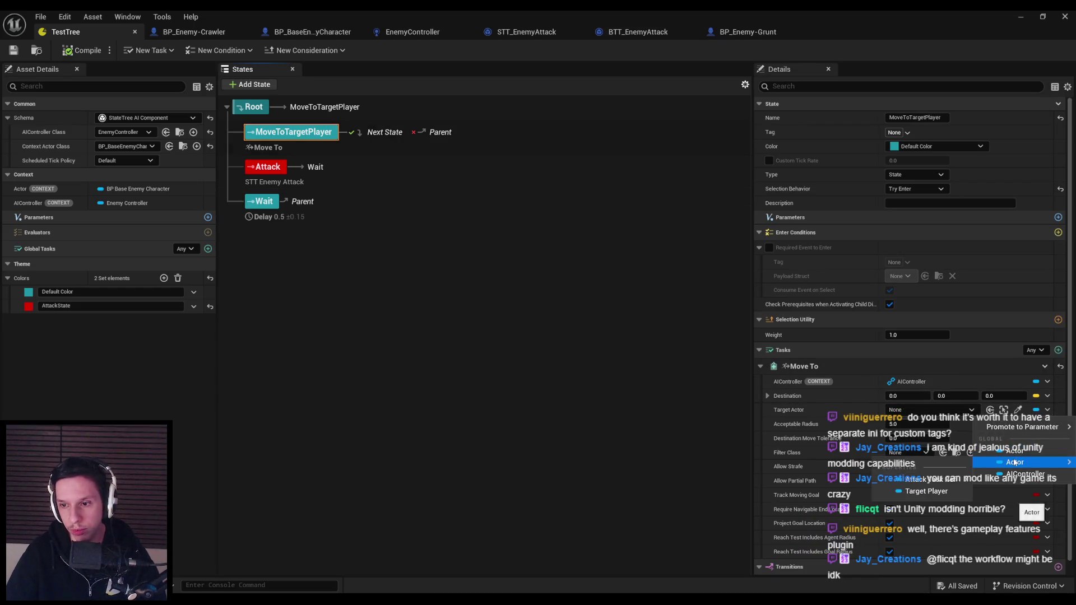
pyautogui.click(897, 490)
pyautogui.click(82, 50)
pyautogui.click(12, 51)
pyautogui.click(312, 32)
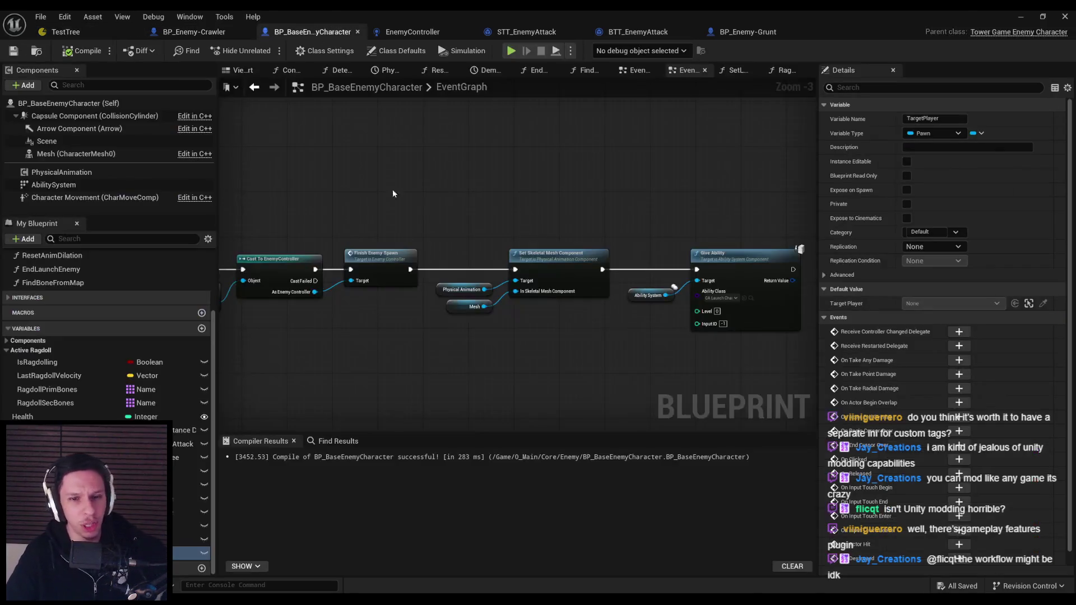
pyautogui.scroll(-1, 557, 312)
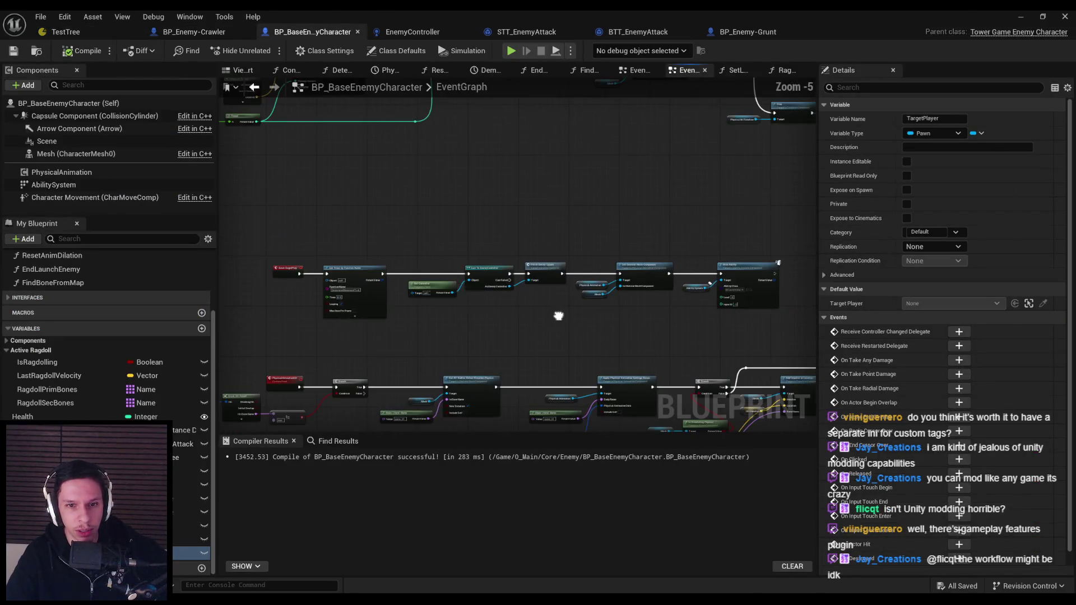
# Insert a SET TargetPlayer node right after Finish Enemy Spawn in the enemy event graph
pyautogui.scroll(1, 558, 316)
pyautogui.moveTo(347, 213); pyautogui.dragTo(728, 305)
pyautogui.moveTo(469, 251); pyautogui.dragTo(627, 251)
pyautogui.moveTo(190, 553)
pyautogui.mouseDown()
pyautogui.moveTo(233, 268)
pyautogui.moveTo(554, 248)
pyautogui.moveTo(462, 238)
pyautogui.mouseUp()
pyautogui.click(572, 254)
pyautogui.moveTo(587, 237); pyautogui.dragTo(727, 238)
# Feed Get Player Character into SET TargetPlayer, then compile and save the enemy blueprint
pyautogui.moveTo(540, 248); pyautogui.dragTo(516, 292)
pyautogui.write('et player ch')
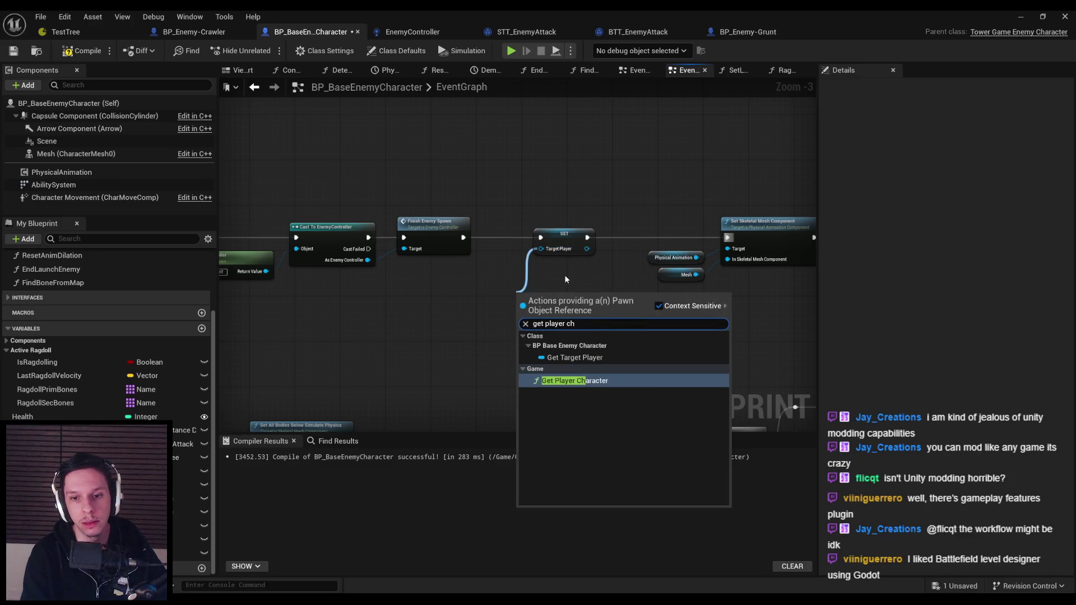
pyautogui.press('Return')
pyautogui.scroll(3, 564, 279)
pyautogui.moveTo(552, 302)
pyautogui.mouseDown()
pyautogui.moveTo(376, 284)
pyautogui.moveTo(387, 280)
pyautogui.mouseUp()
pyautogui.scroll(-2, 504, 354)
pyautogui.click(82, 50)
pyautogui.click(14, 50)
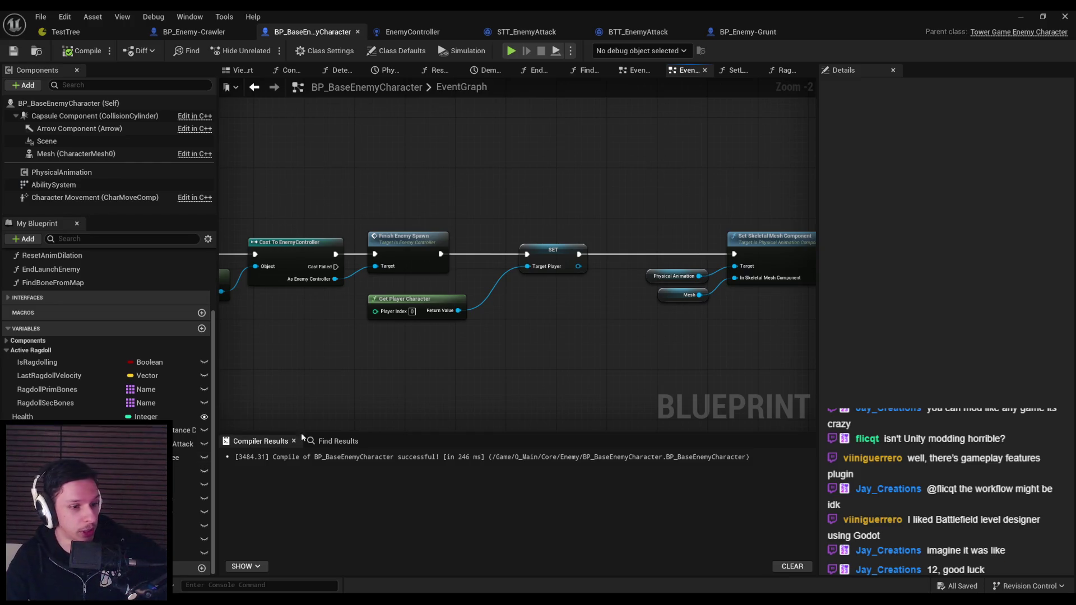
# Check the MoveTo task source in Rider, then bring up the BP_Enemy-Grunt blueprint
pyautogui.hotkey('alt', 'Tab')
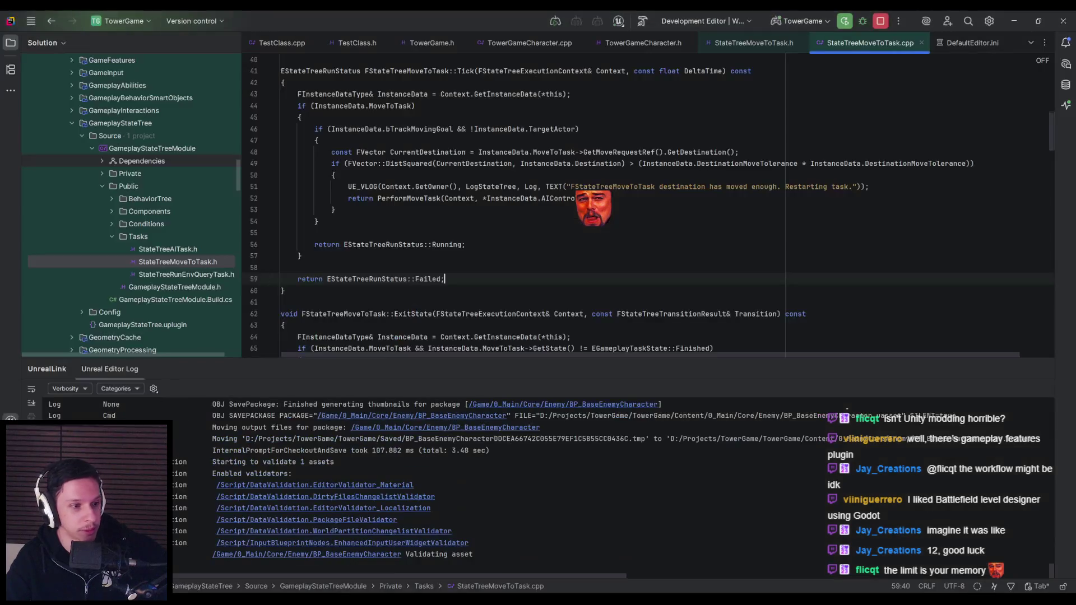
pyautogui.hotkey('alt', 'Tab')
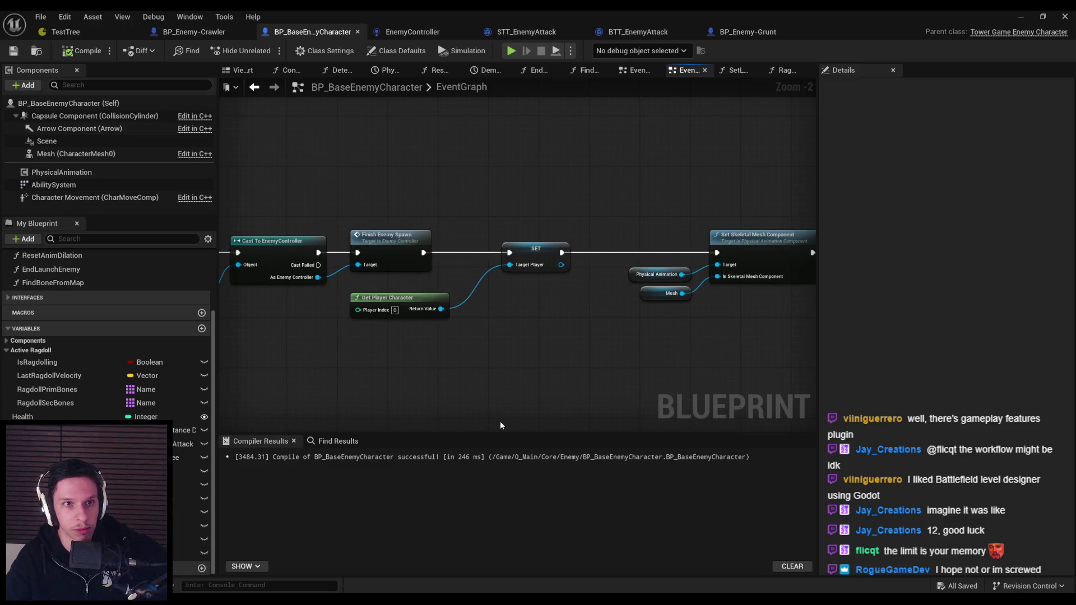
pyautogui.click(750, 32)
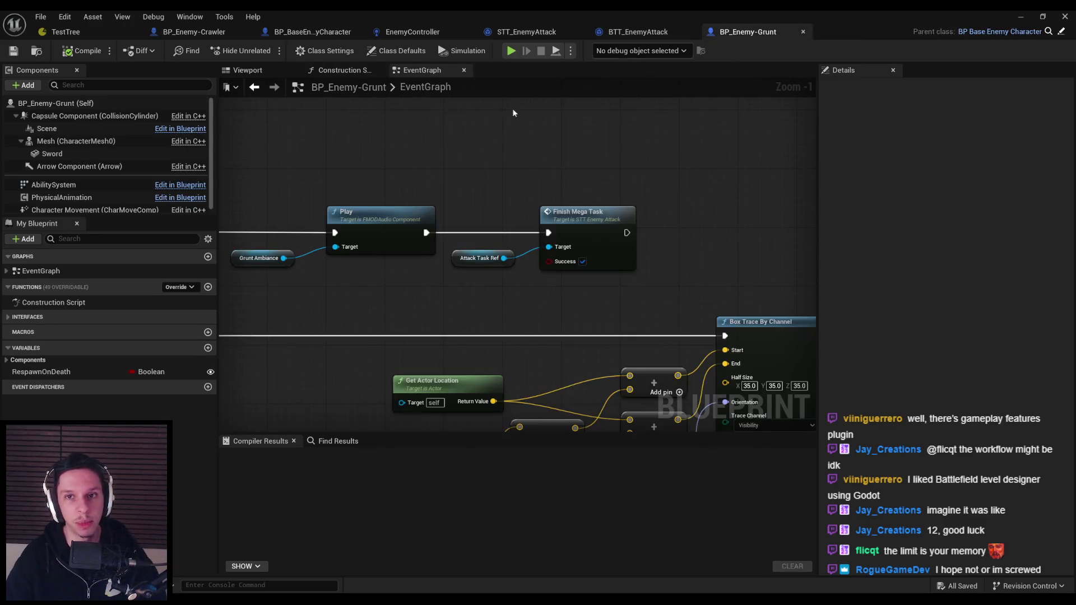
# Review the MoveToTargetPlayer state's task in TestTree, then minimize the state tree editor
pyautogui.click(66, 31)
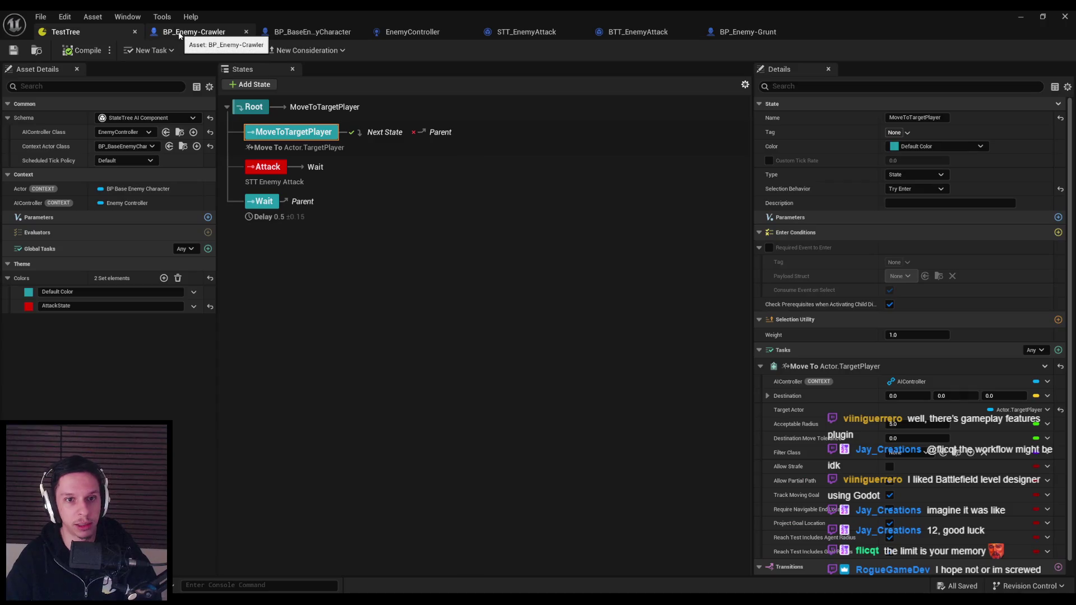
pyautogui.click(307, 269)
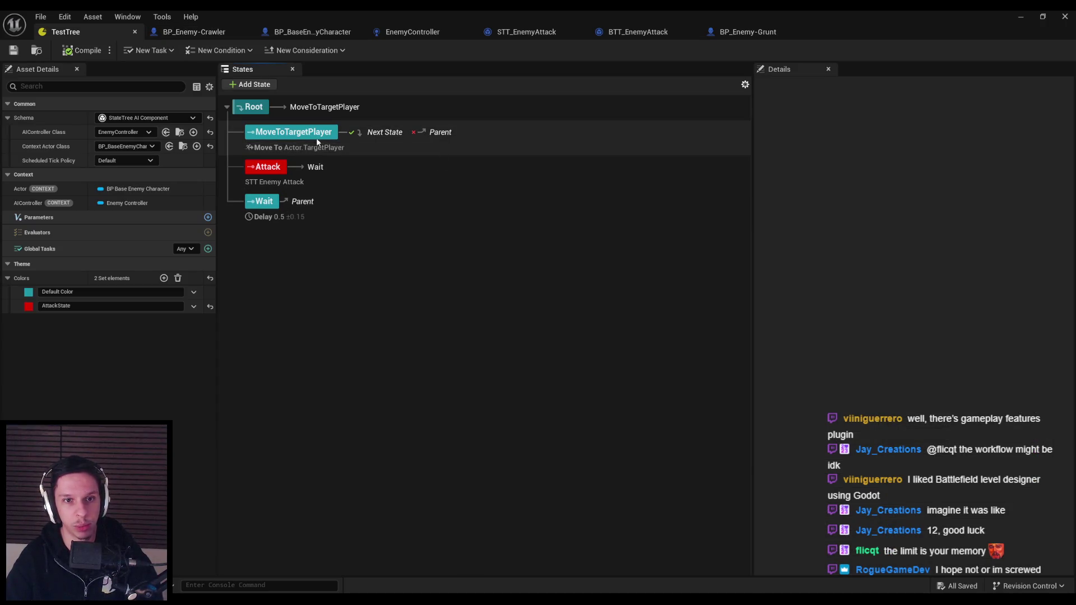
pyautogui.click(361, 147)
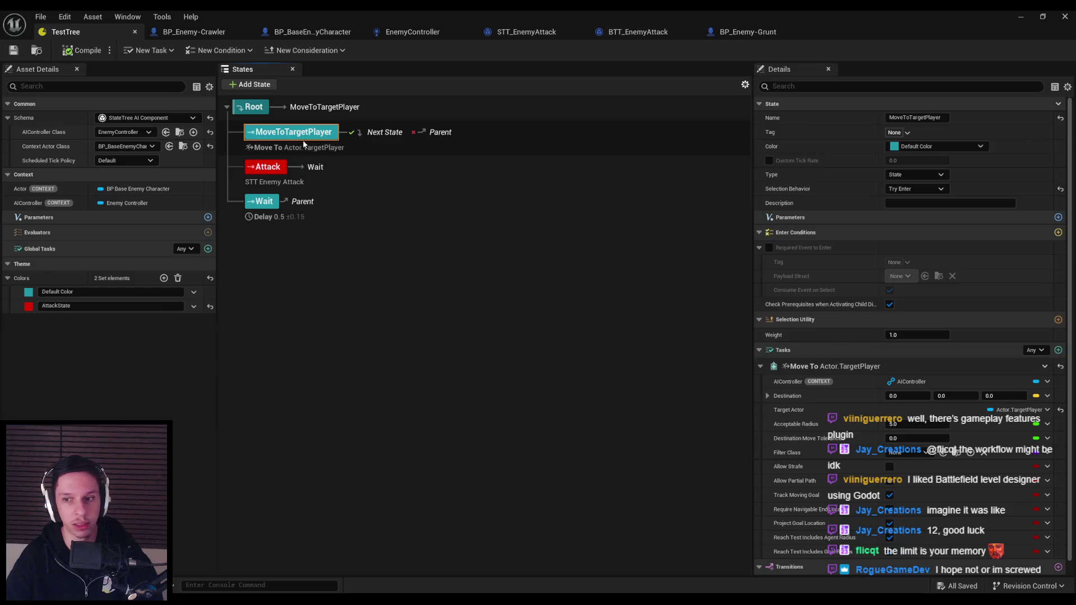
pyautogui.click(1018, 16)
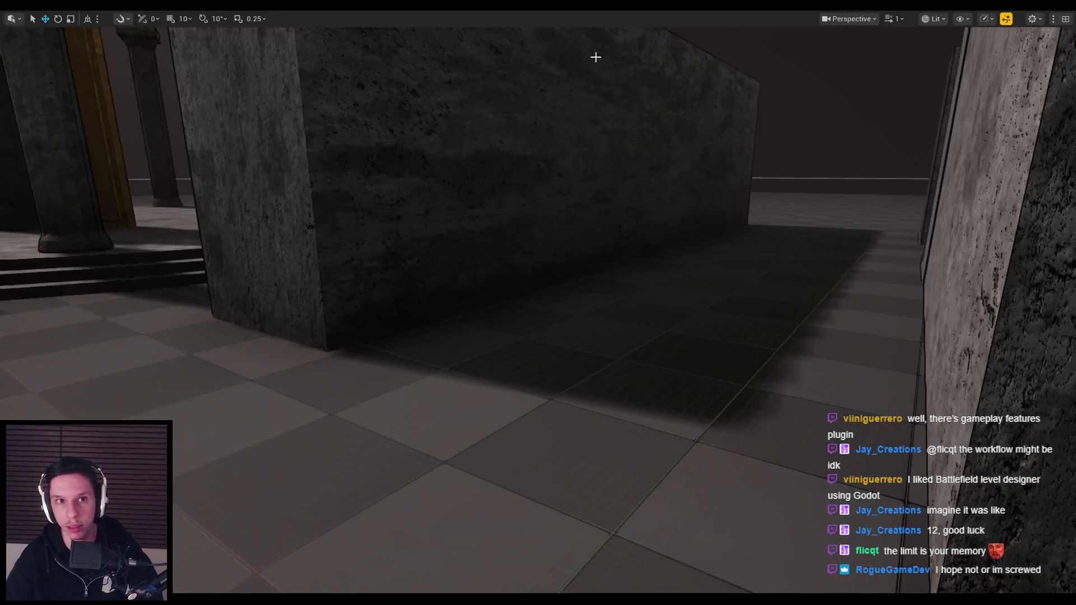
# Play-test the level despite compile errors, walking toward the red enemies to watch them
pyautogui.hotkey('alt', 'p')
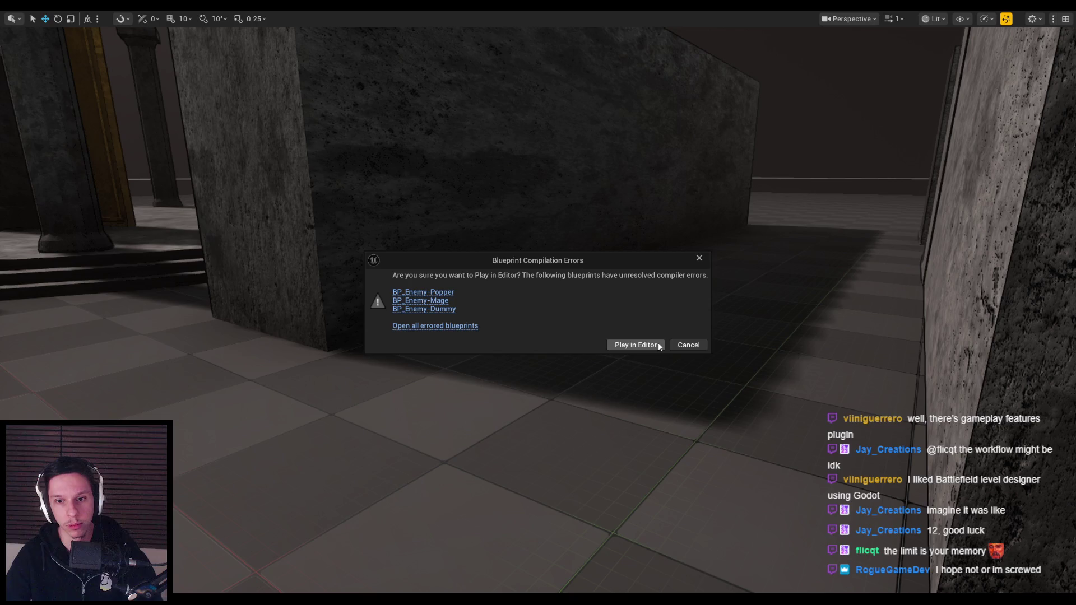
pyautogui.click(639, 346)
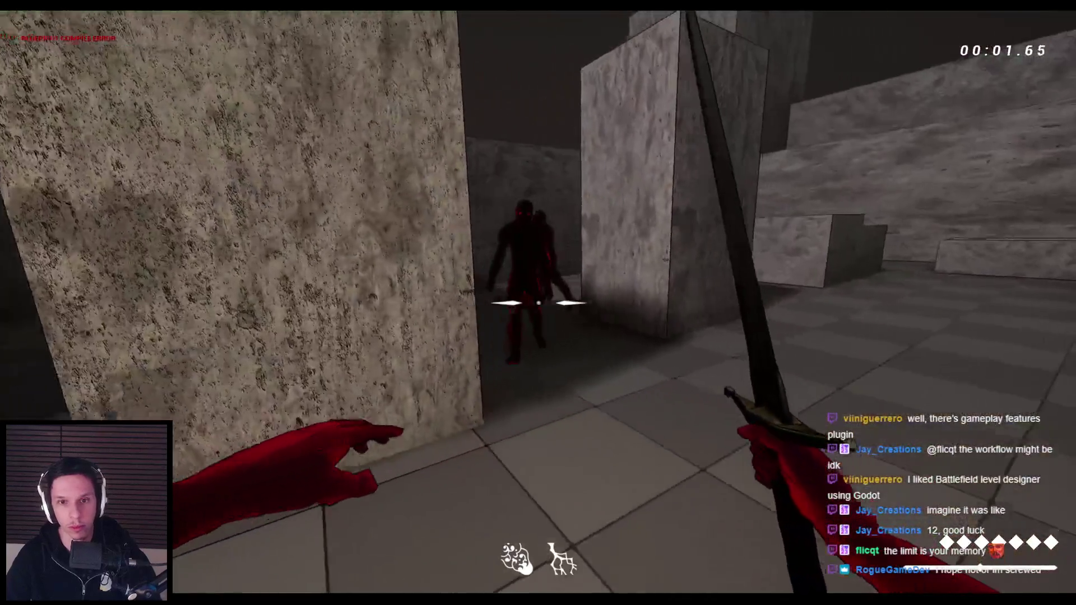
pyautogui.press('w')
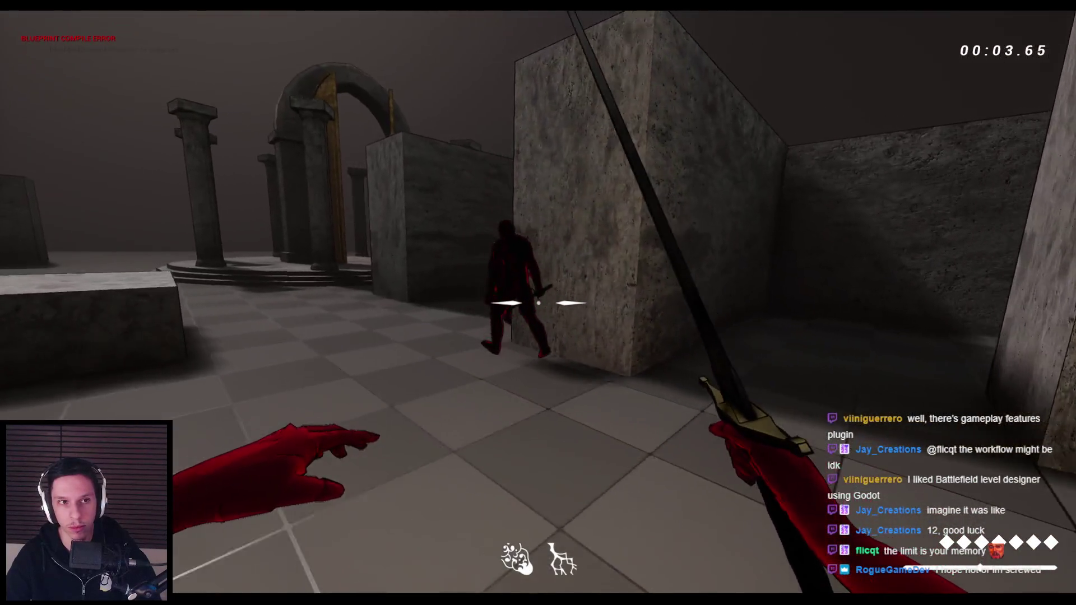
pyautogui.press('w')
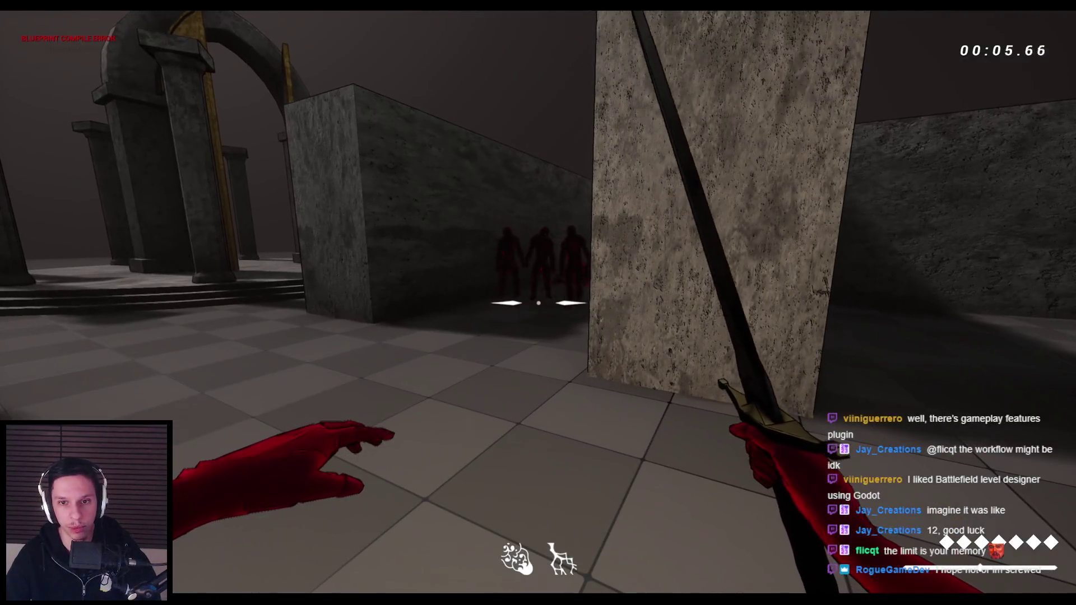
pyautogui.press('w')
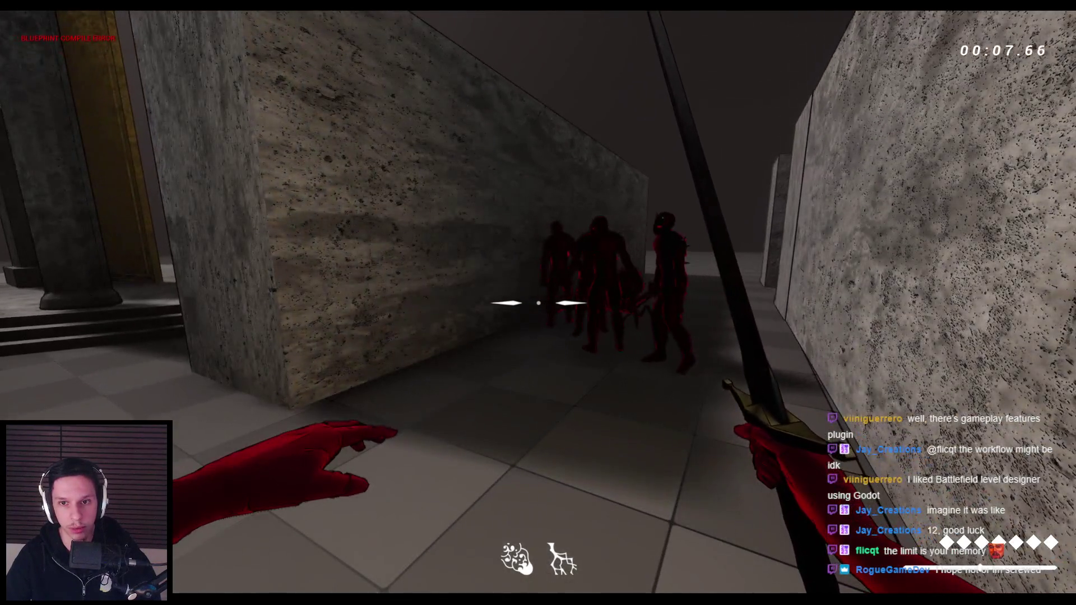
pyautogui.press('Escape')
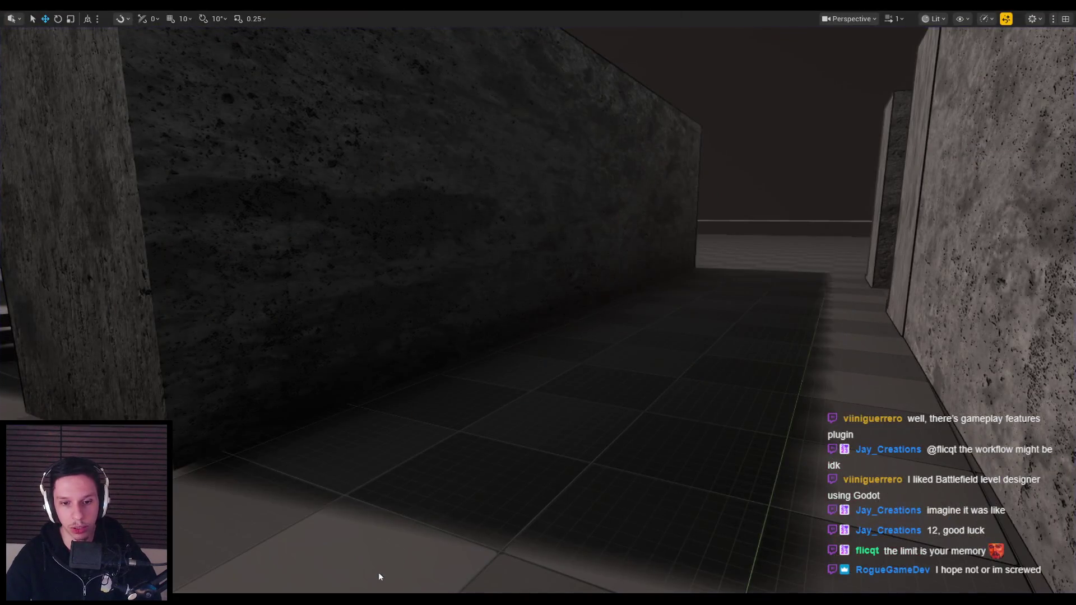
pyautogui.hotkey('alt', 'Tab')
pyautogui.click(280, 33)
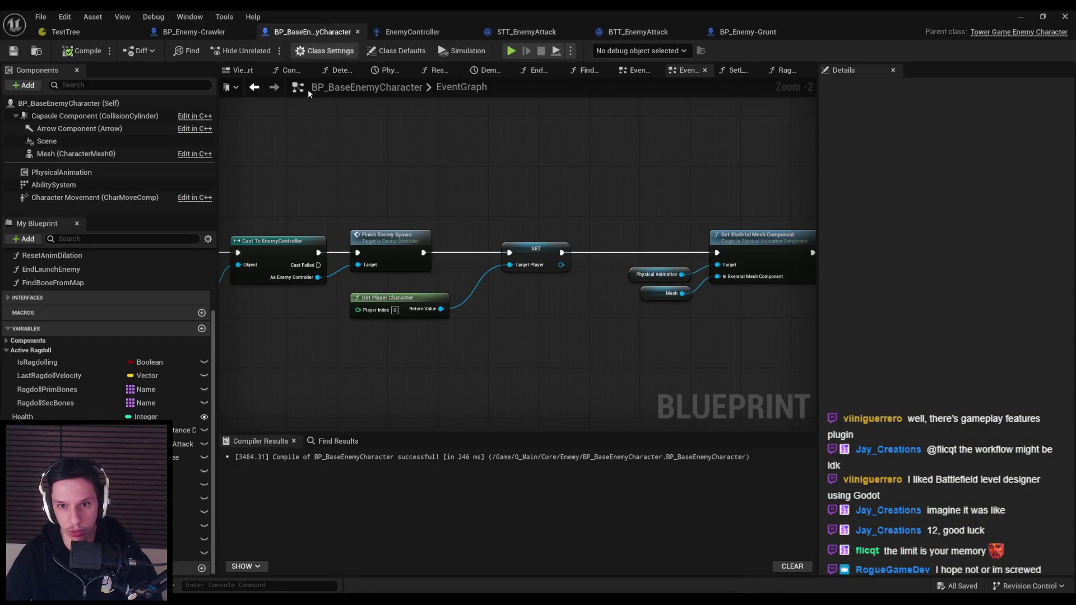
# Enter 90 as the Acceptable Radius of MoveToTargetPlayer's Move To task in TestTree
pyautogui.click(90, 32)
pyautogui.click(314, 135)
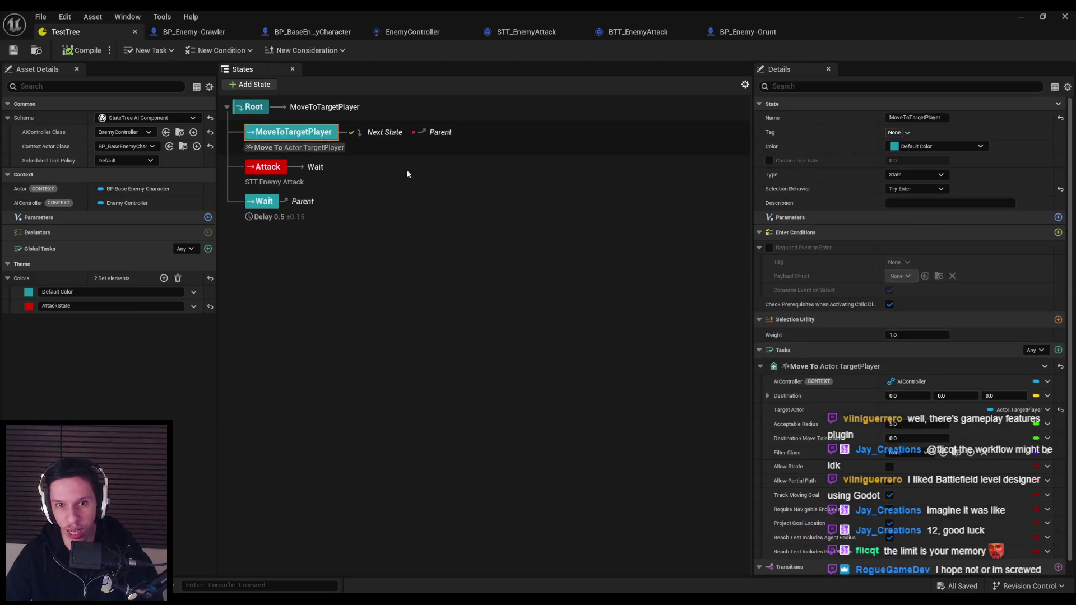
pyautogui.scroll(-1, 957, 352)
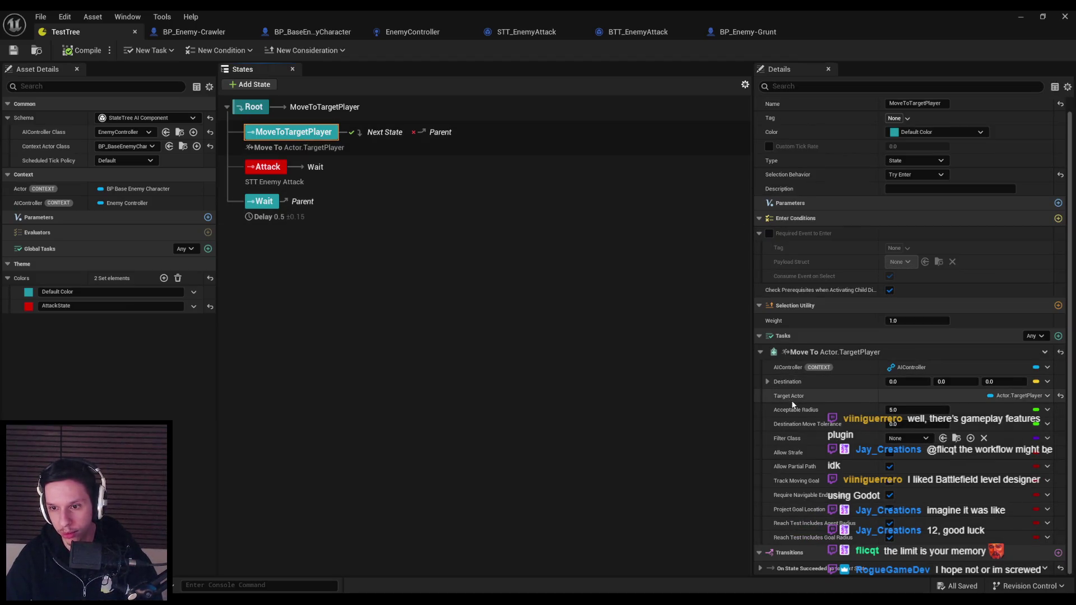
pyautogui.click(927, 410)
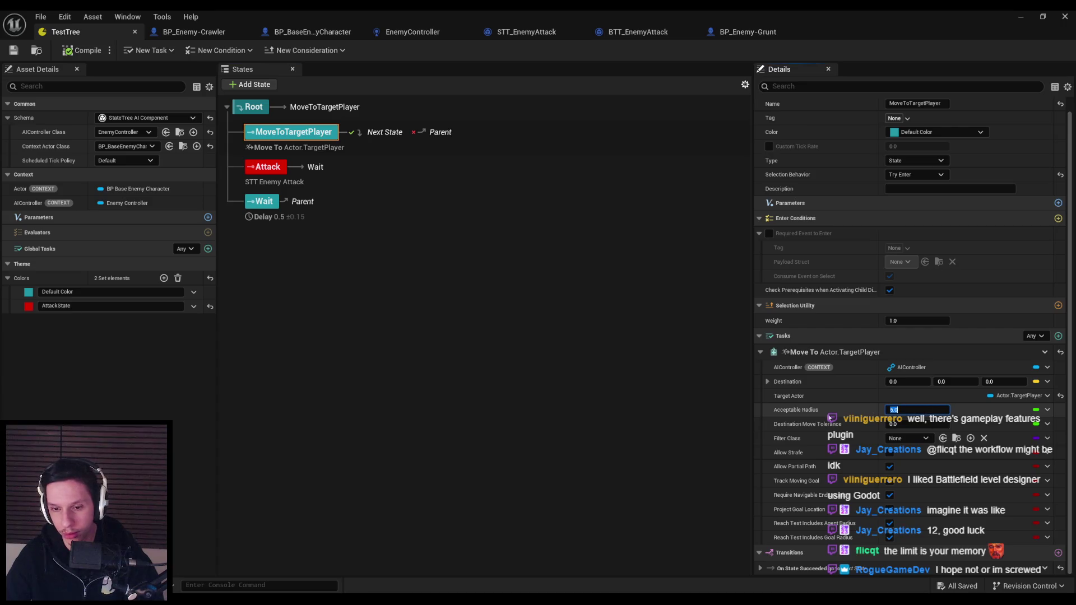
pyautogui.write('0')
pyautogui.press('Return')
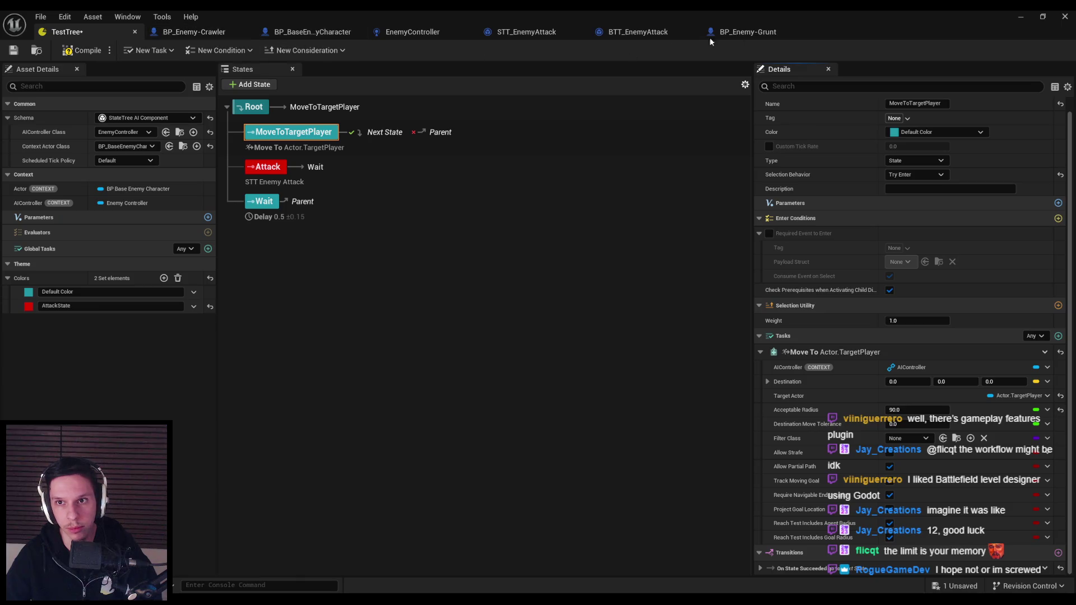
pyautogui.click(1020, 17)
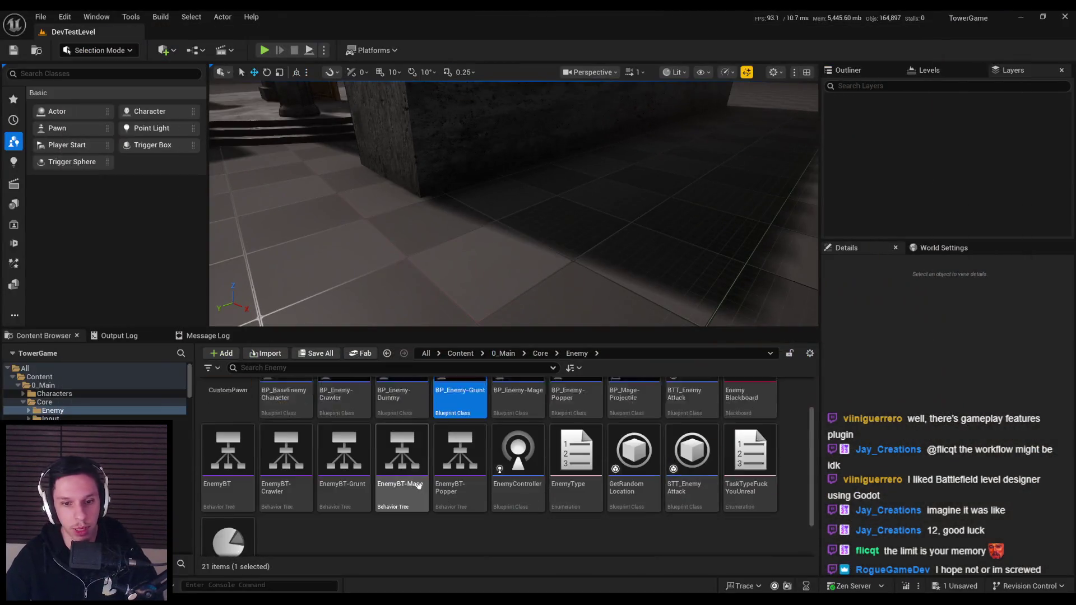
# Inspect the Move To node settings in the EnemyBT-Grunt behavior tree, then close it
pyautogui.doubleClick(344, 452)
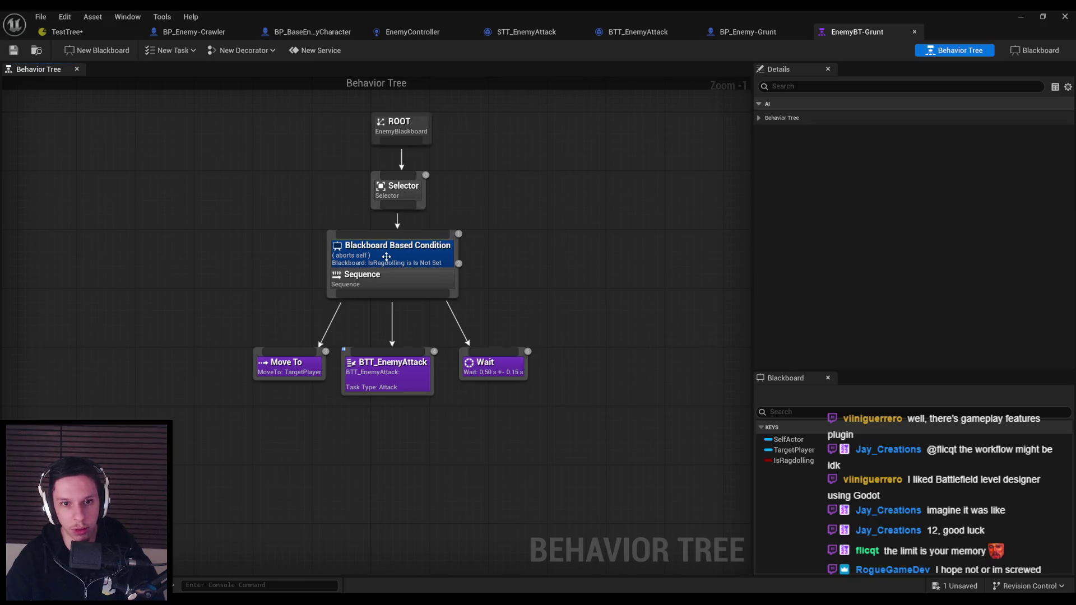
pyautogui.click(289, 367)
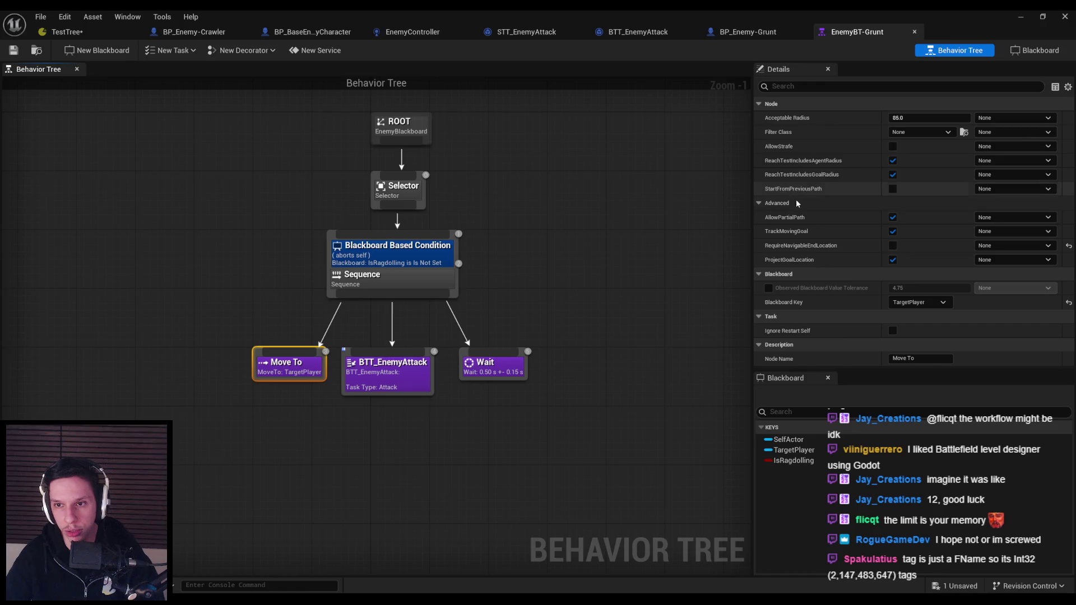
pyautogui.click(914, 31)
# Play-test DevTestLevel and move around while the red enemies chase the player
pyautogui.click(64, 31)
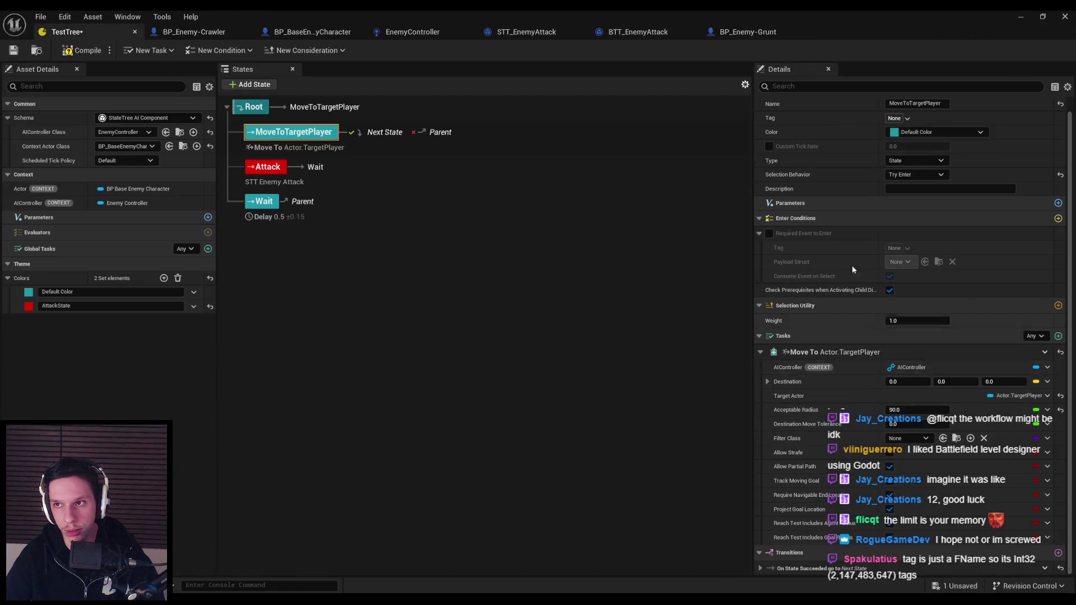
pyautogui.click(1021, 16)
pyautogui.click(264, 50)
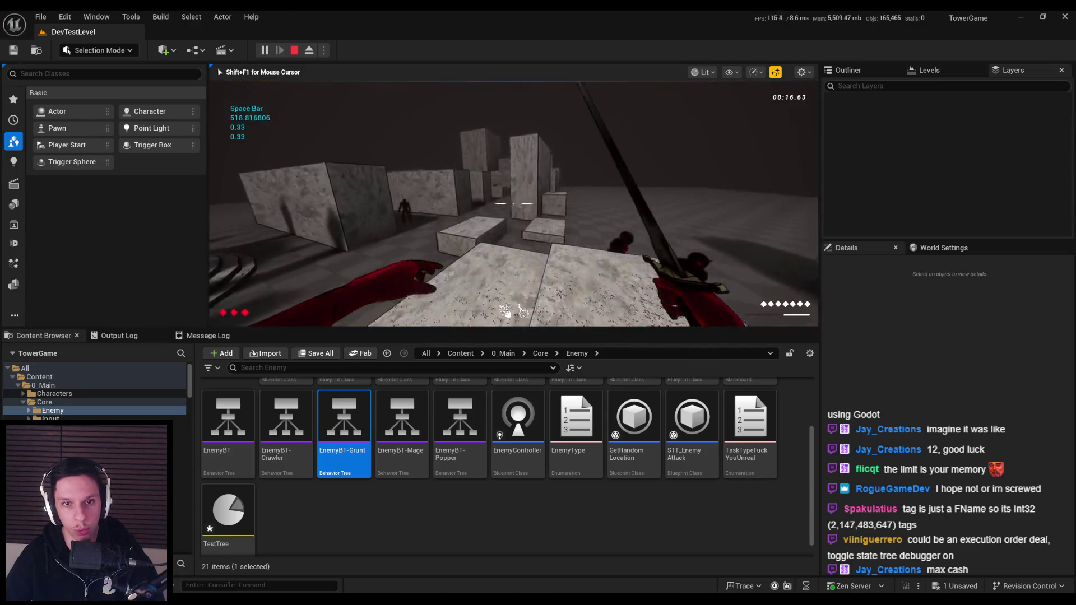
pyautogui.press('space')
pyautogui.press('space')
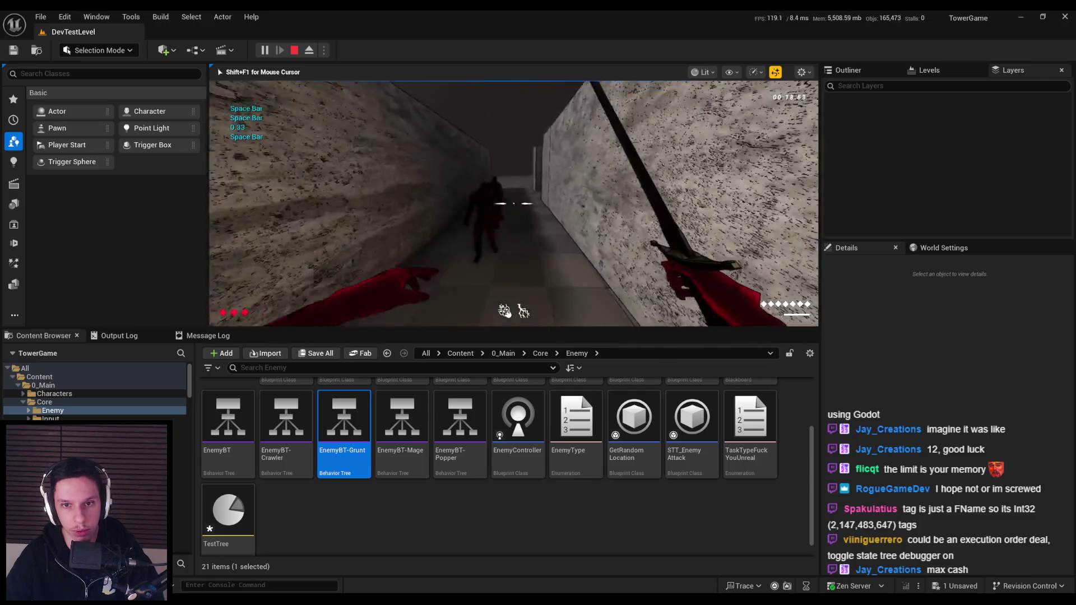
pyautogui.press('space')
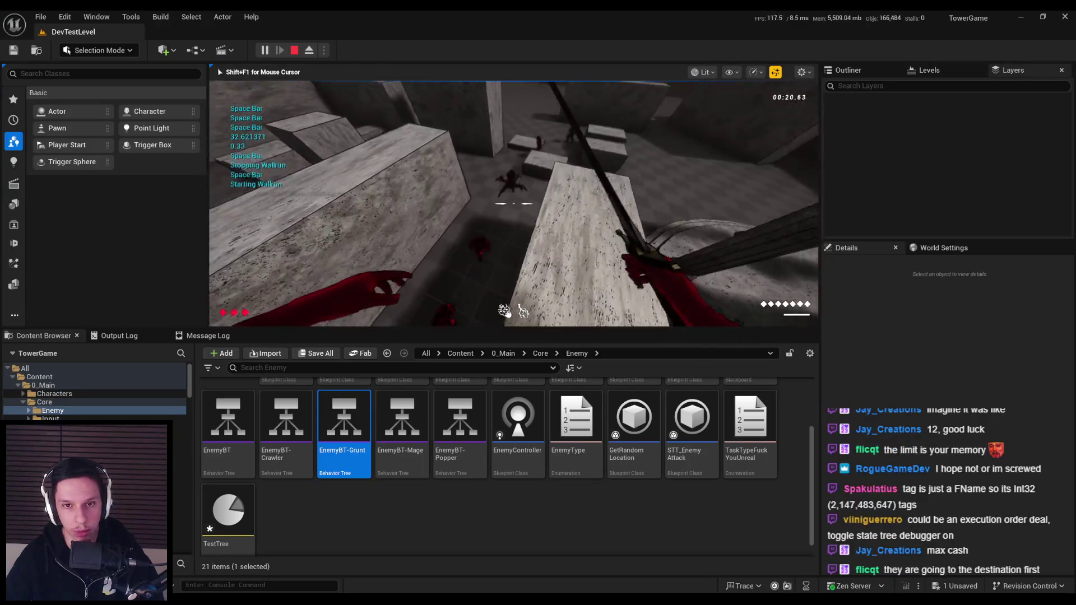